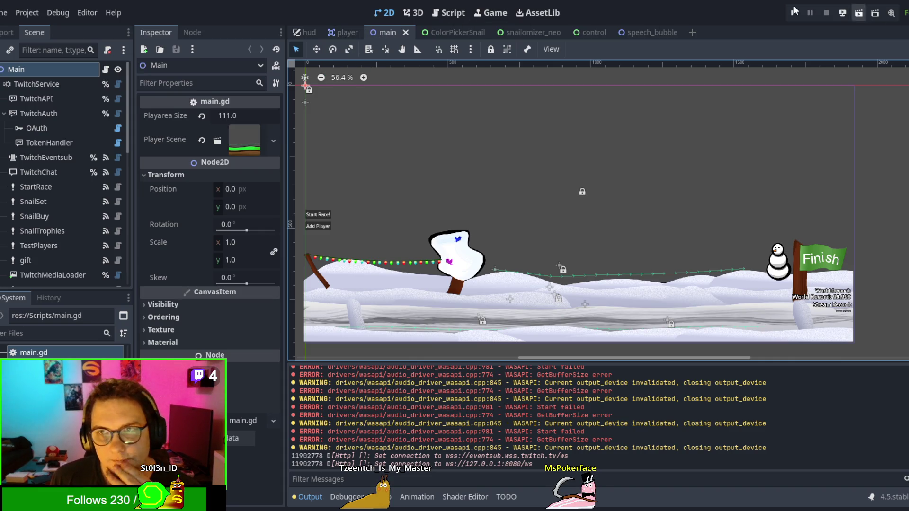
Switch from the 2D view to the Script workspace to edit main.gd
click(450, 12)
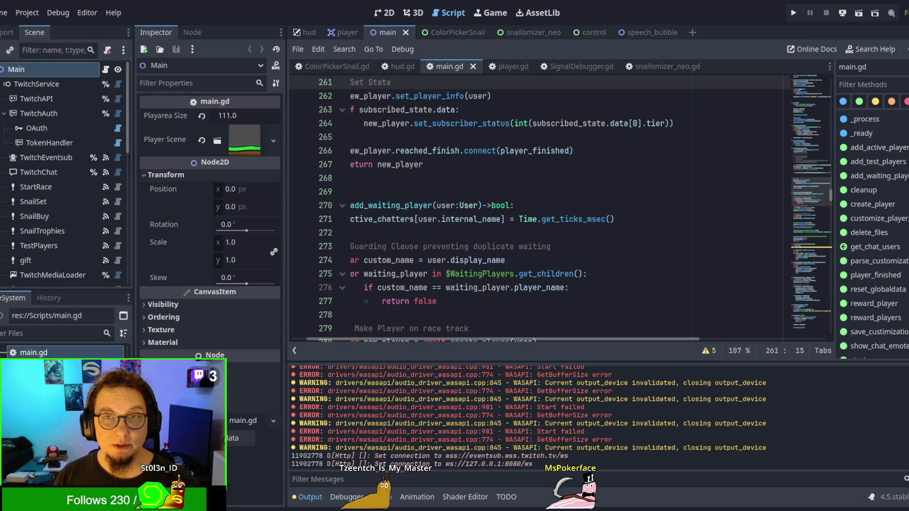
Filter methods by 'message', jump to _on_message_received, and place the cursor after add_waiting_player
click(518, 212)
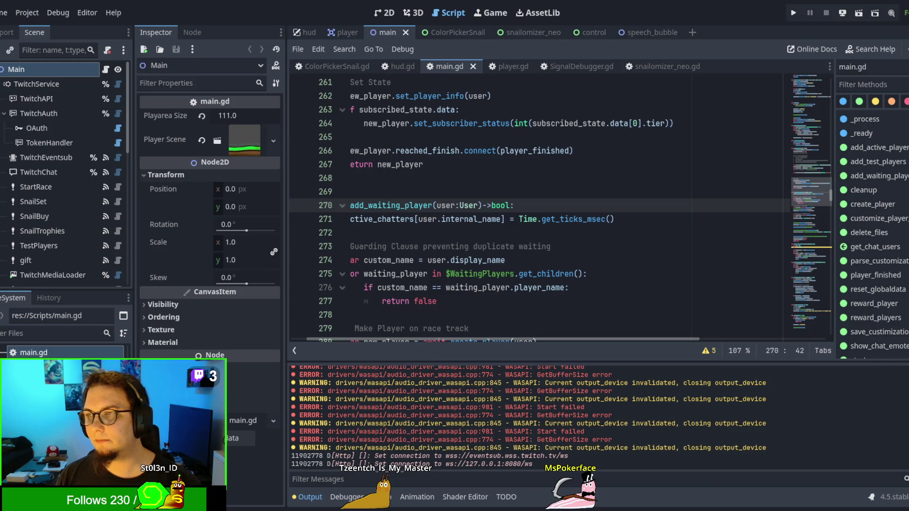
scroll(564, 201, up, 4)
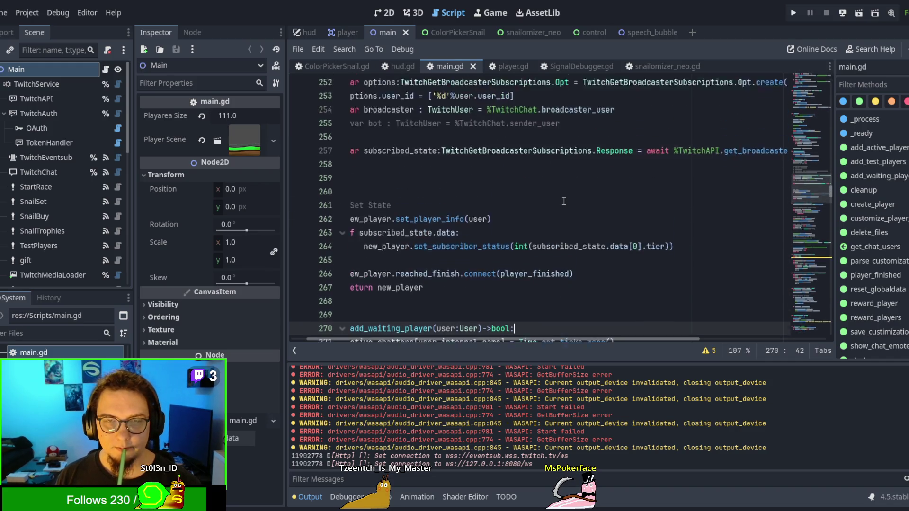
scroll(564, 202, up, 12)
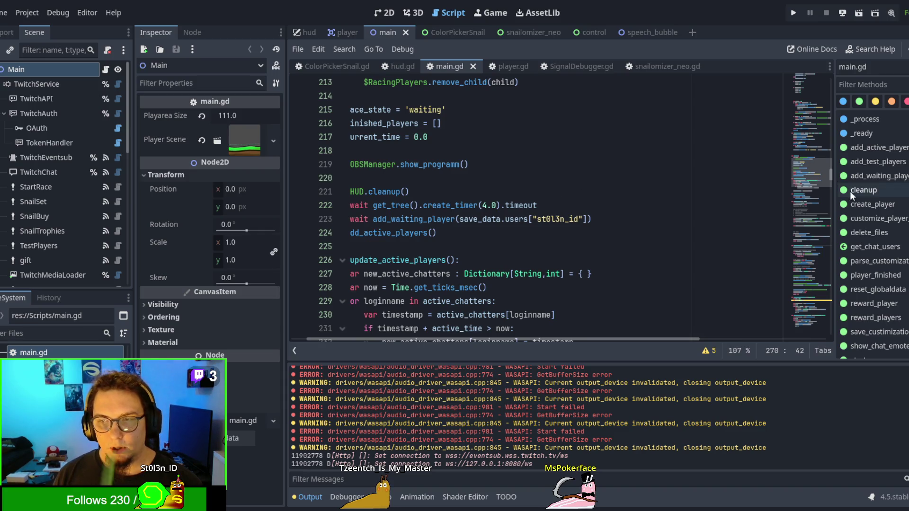
click(863, 84)
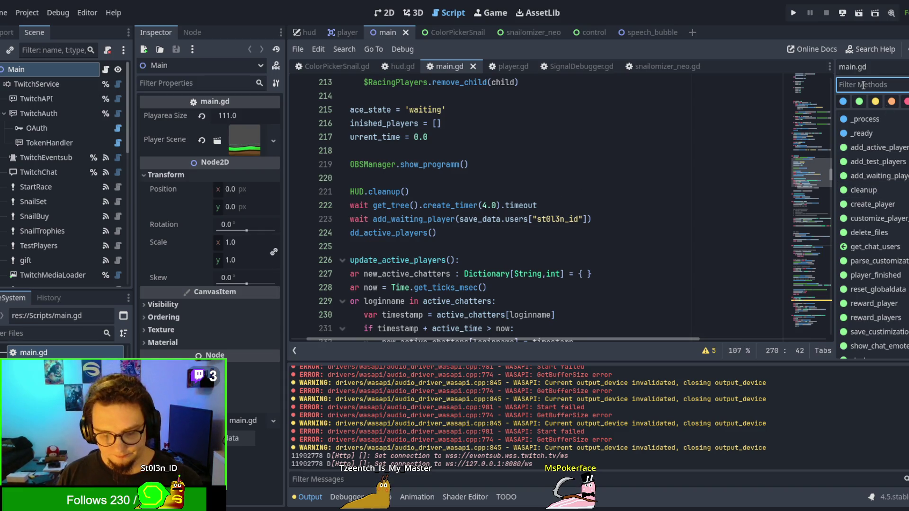
text(message)
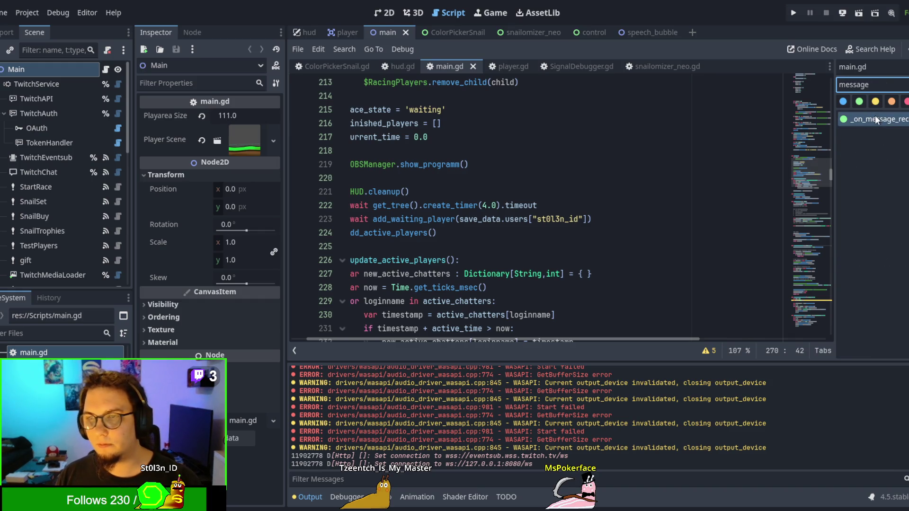
click(875, 116)
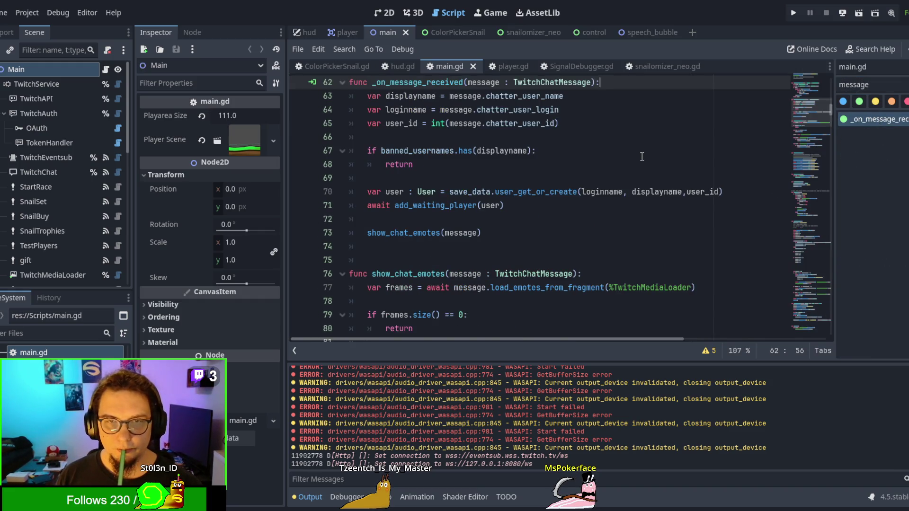
scroll(643, 157, down, 2)
scroll(642, 156, up, 2)
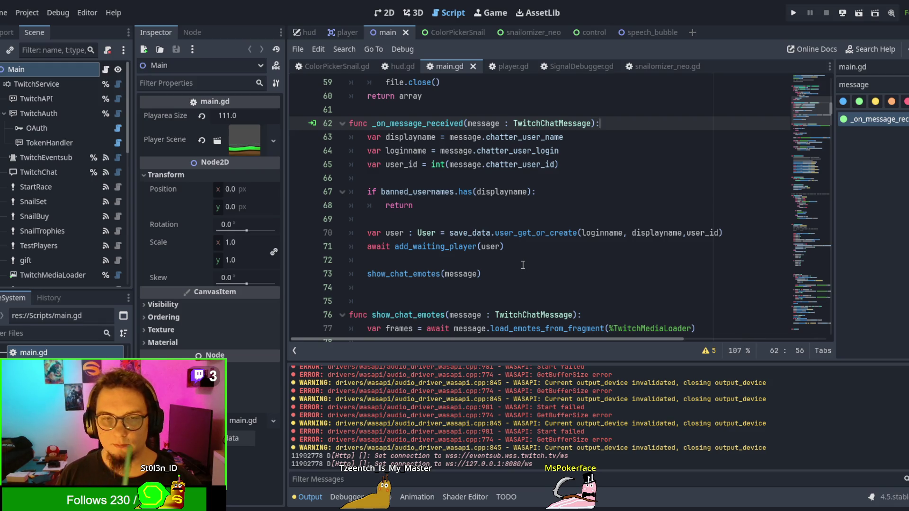
click(456, 273)
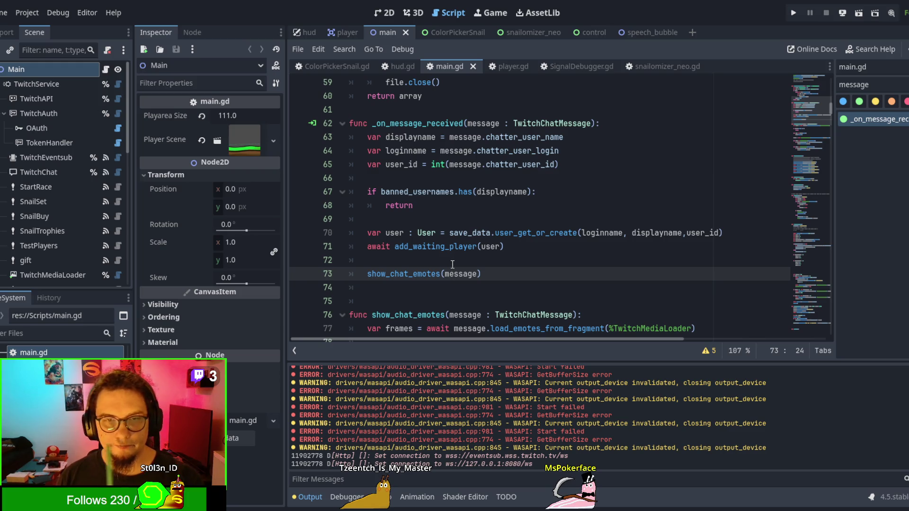
click(451, 261)
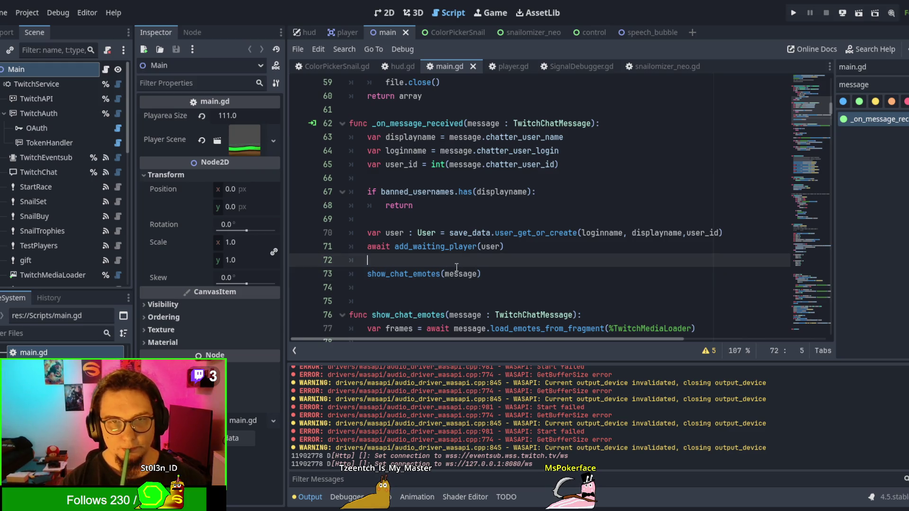
Declare `var message_counts = {}` above the _on_message_received function
key(Return)
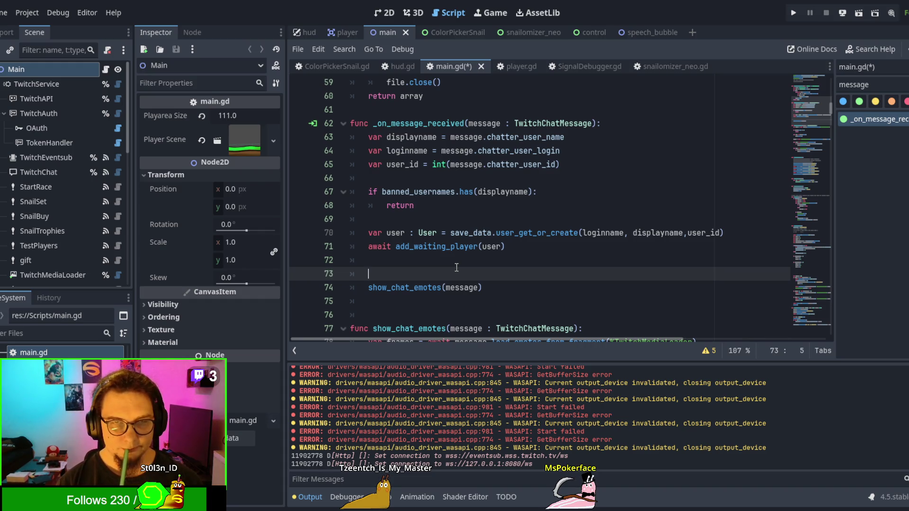
key(Up)
key(Up)
key(Up)
key(Return)
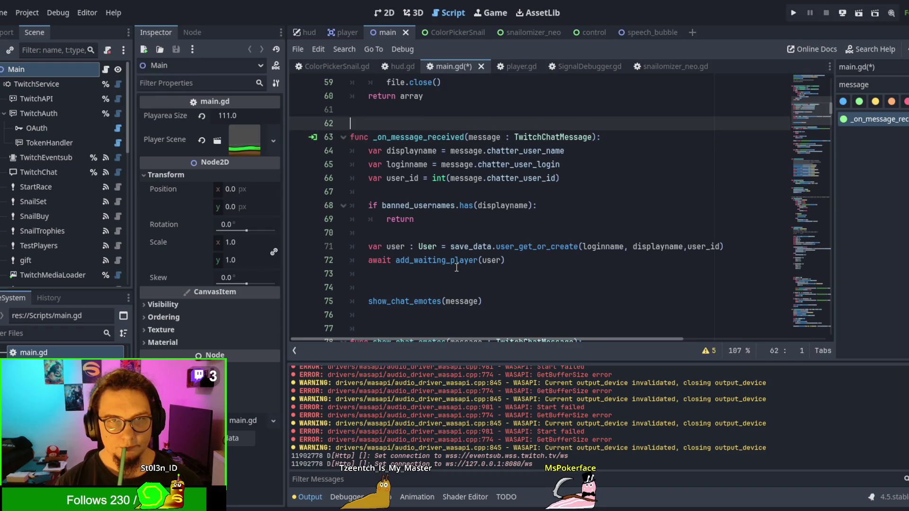
text(var )
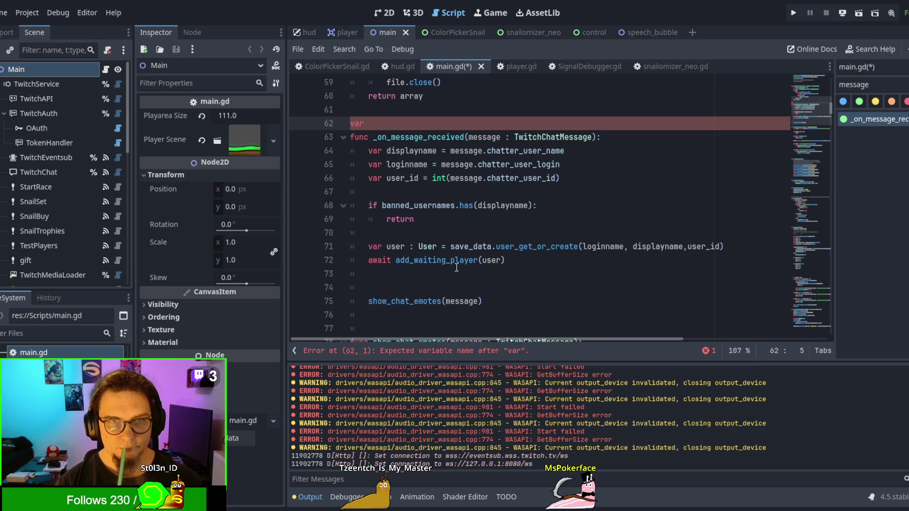
text(message_co)
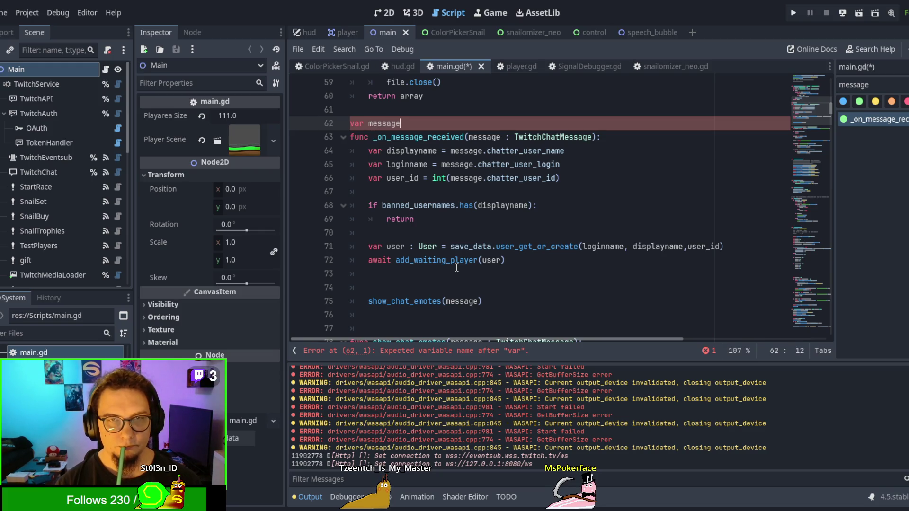
text(unts = {)
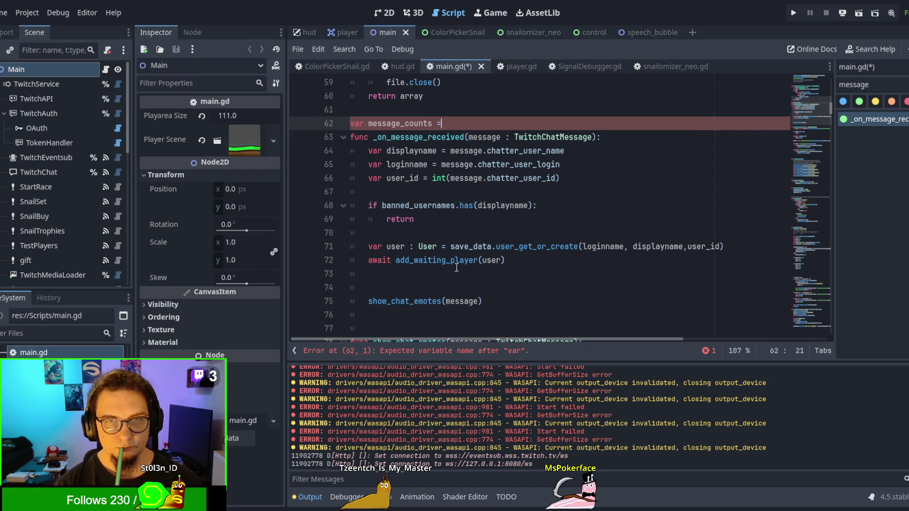
key(BackSpace)
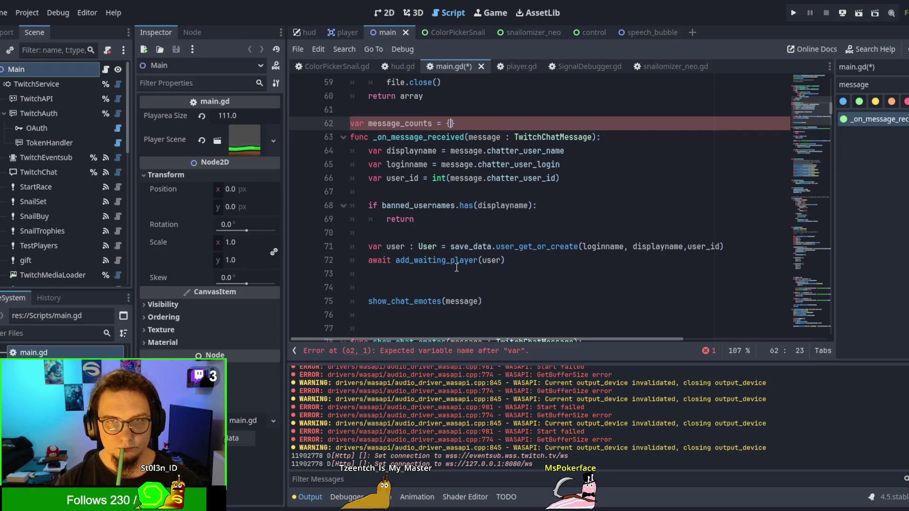
Begin a new `func` line below the message handler
click(463, 276)
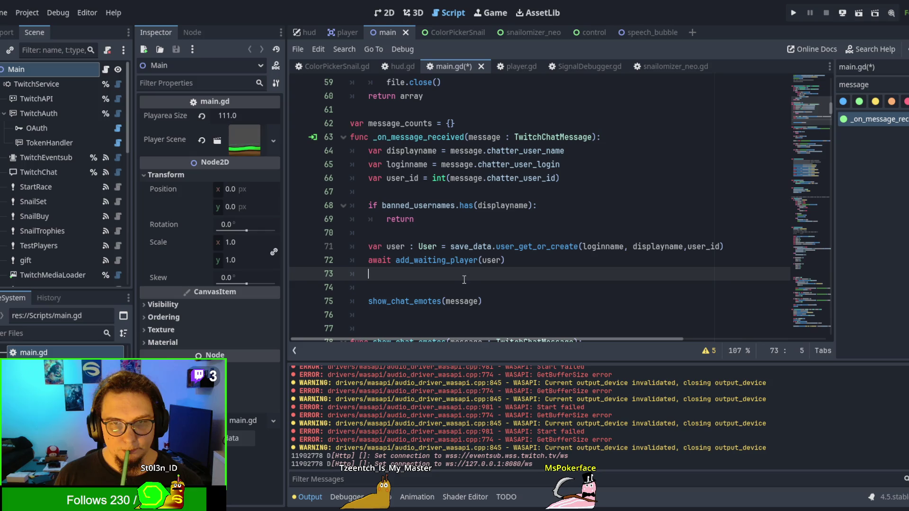
key(Down)
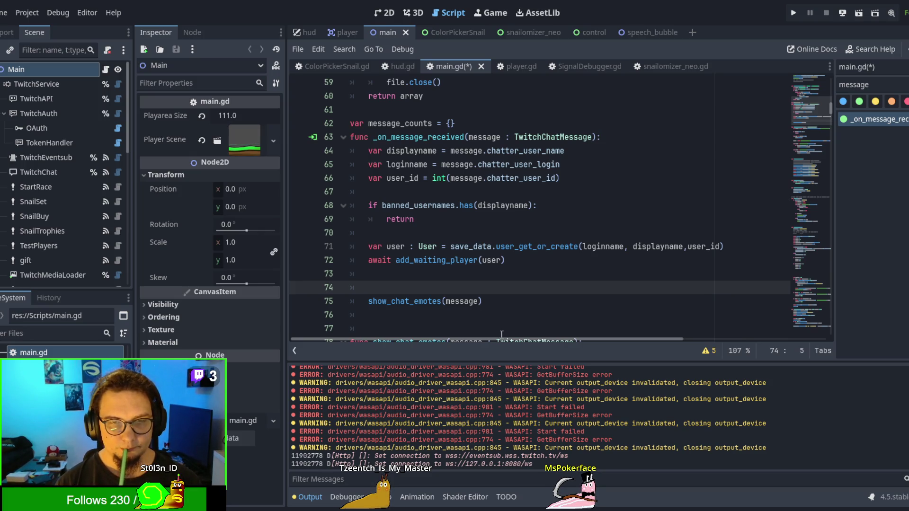
key(Down)
key(Down)
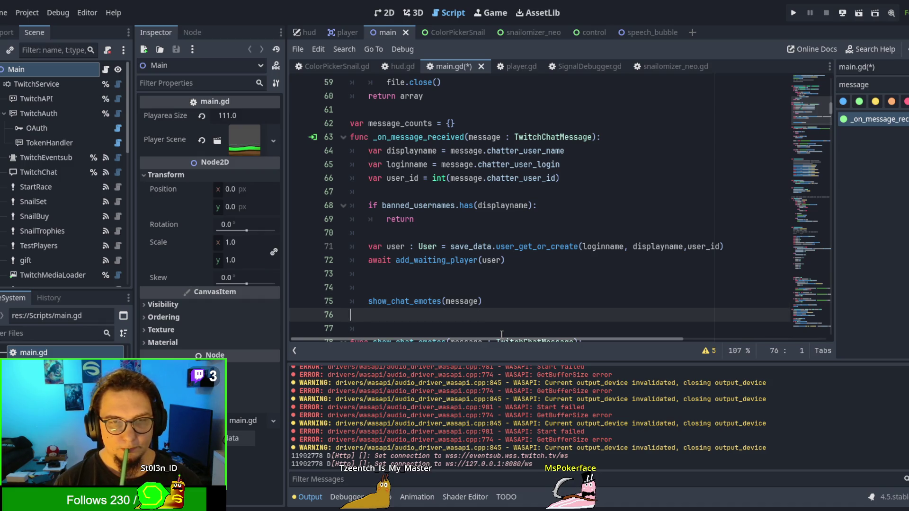
key(Return)
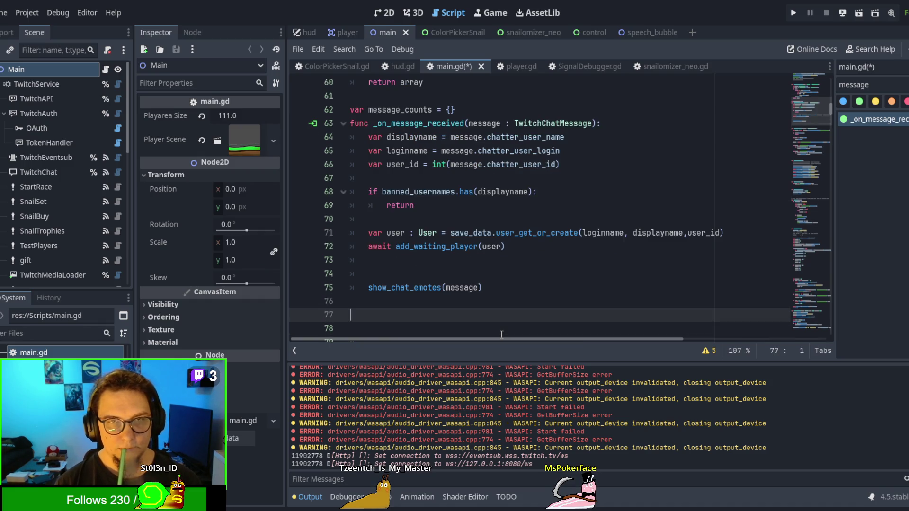
text(func _)
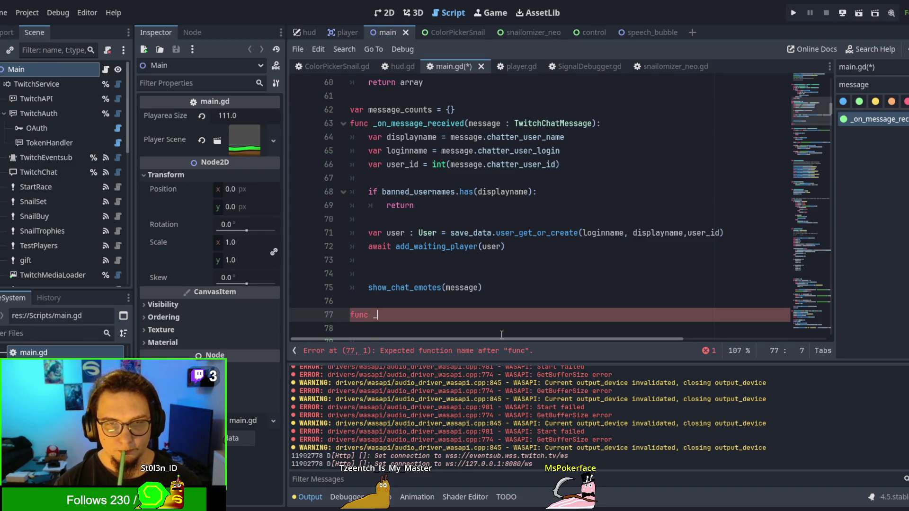
Write the header `func increment_message_count(player):` and start its indented body
key(ctrl+space)
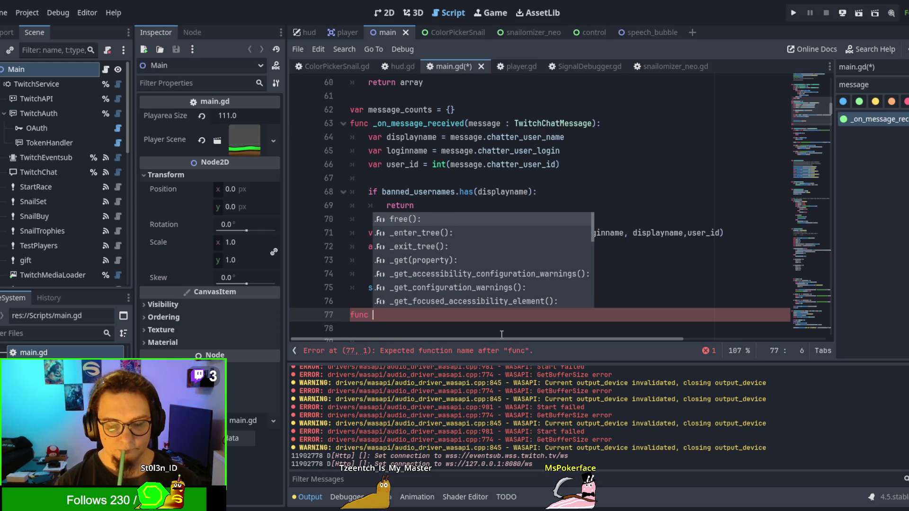
text(increment_)
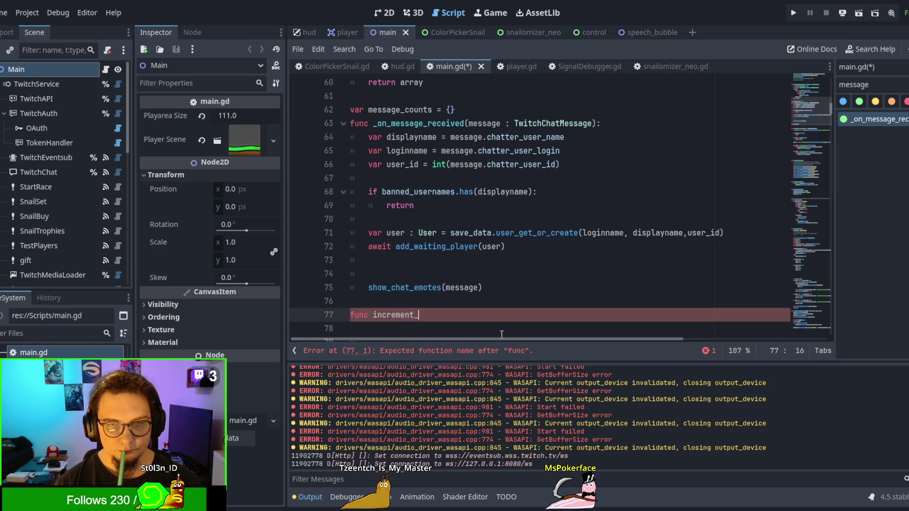
text(counts)
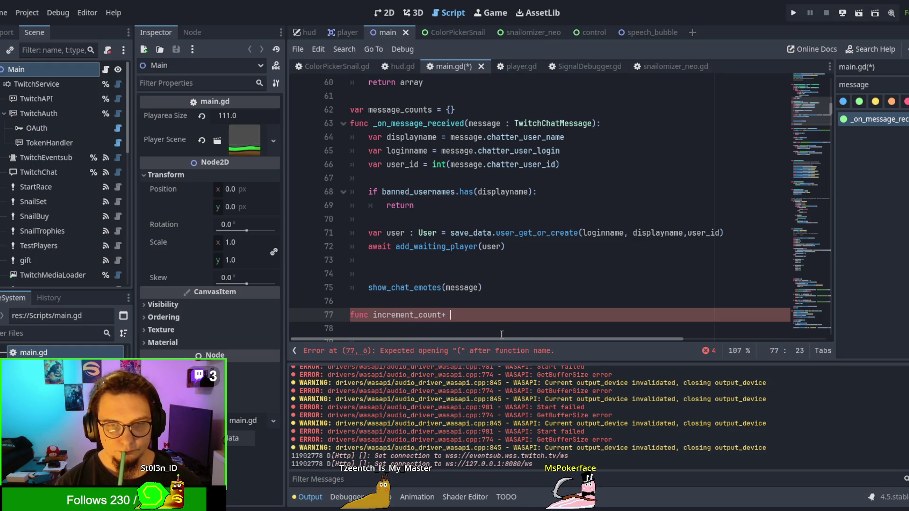
key(BackSpace)
key(BackSpace)
key(BackSpace)
key(BackSpace)
key(BackSpace)
text(mesage_)
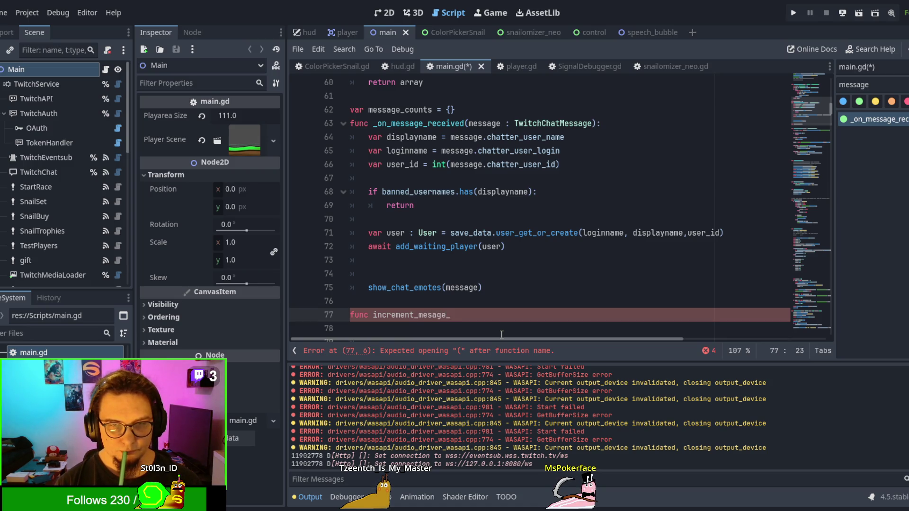
key(BackSpace)
key(BackSpace)
key(BackSpace)
text(sage_c)
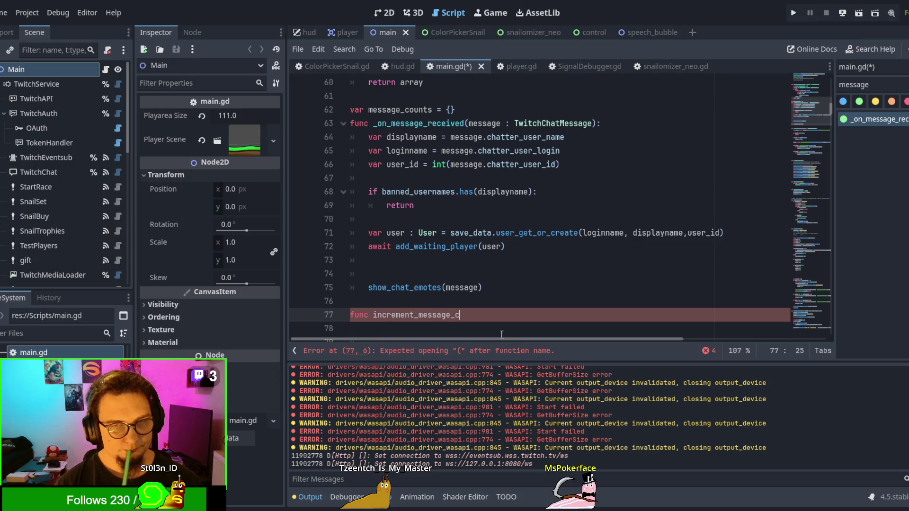
text(ount(player)
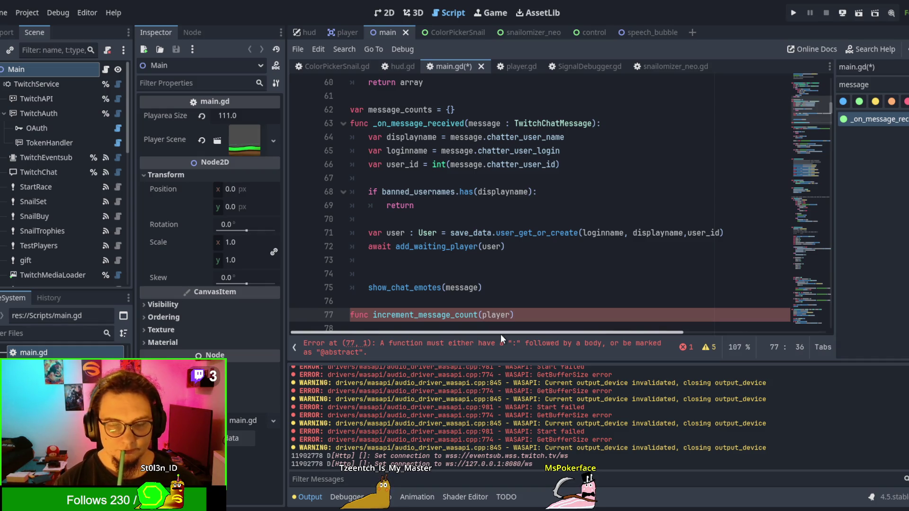
text())
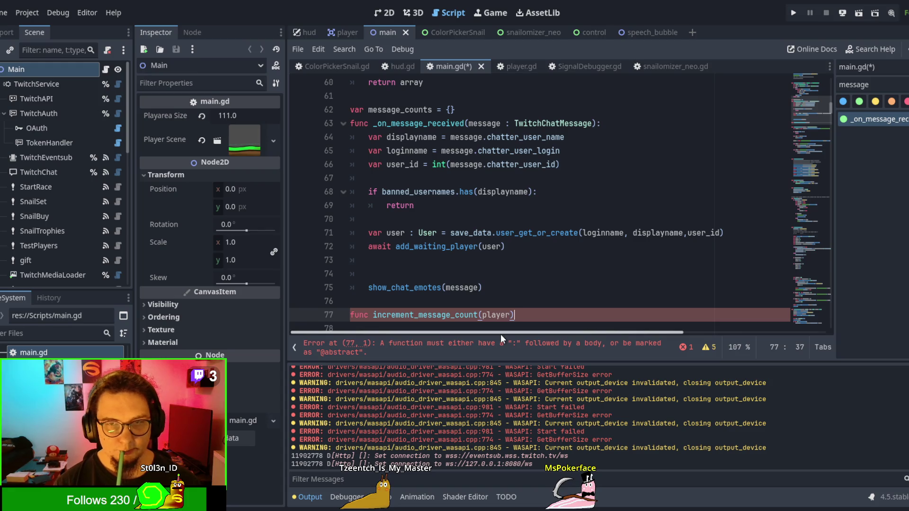
key(Return)
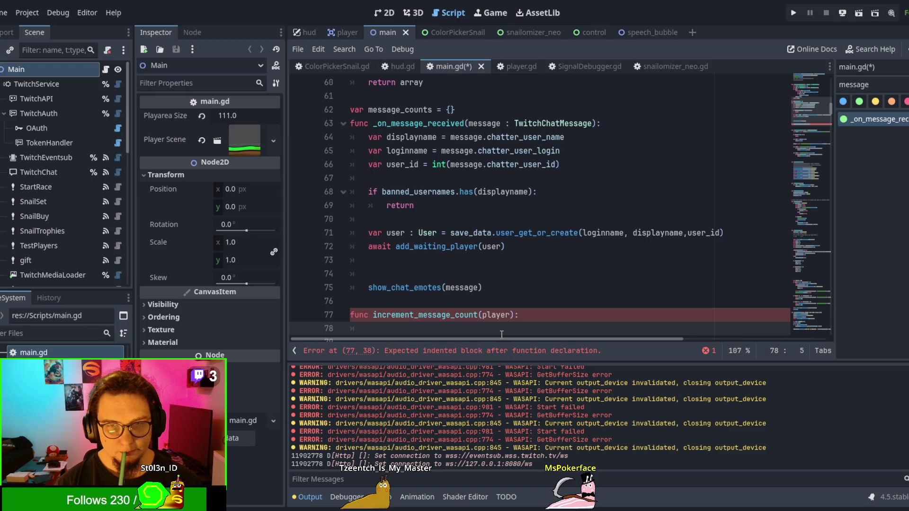
Write the condition `if not message_counts.has(player):` in increment_message_count
text(if )
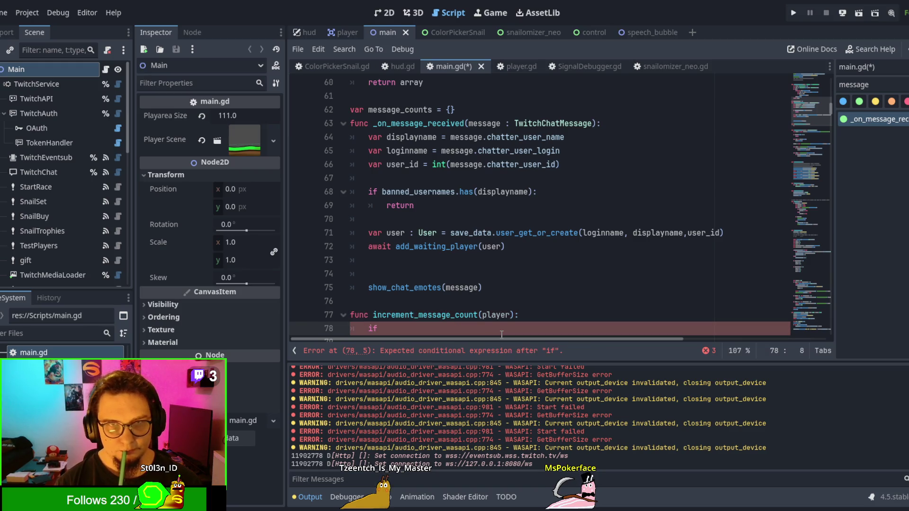
text(messag)
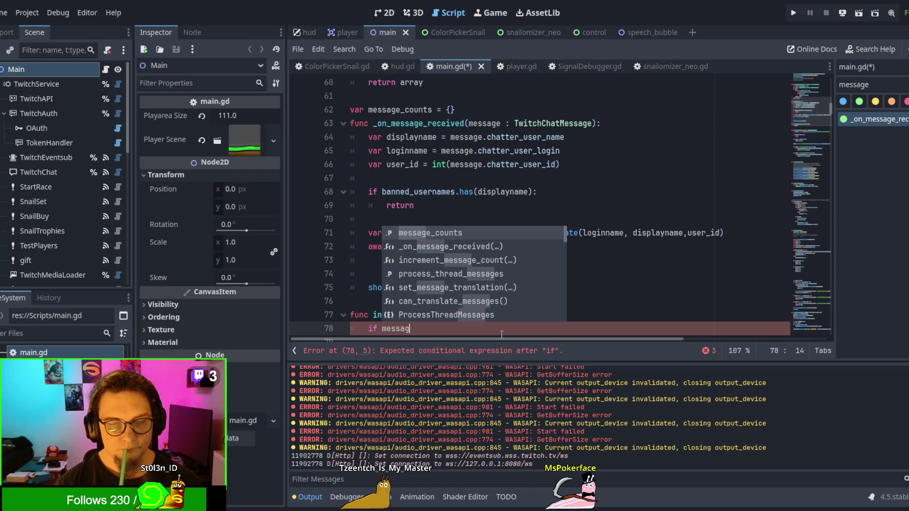
key(Return)
text(.has)
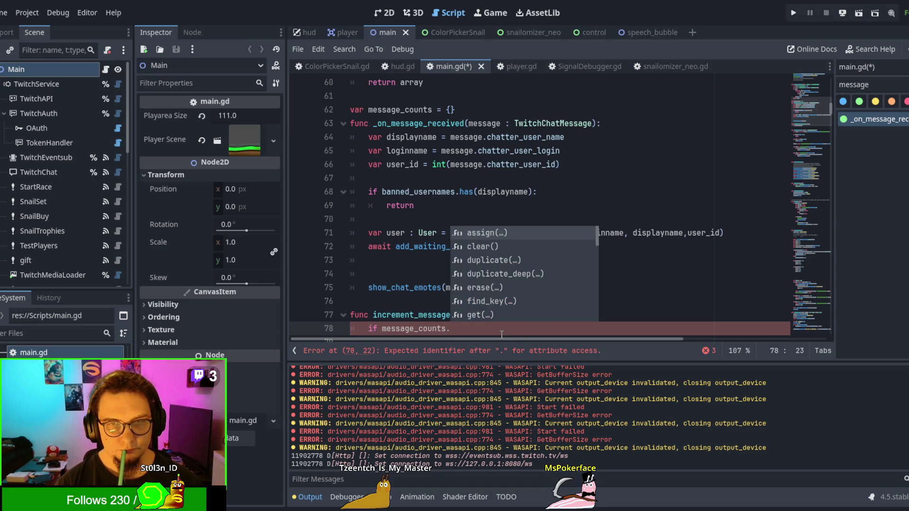
key(Return)
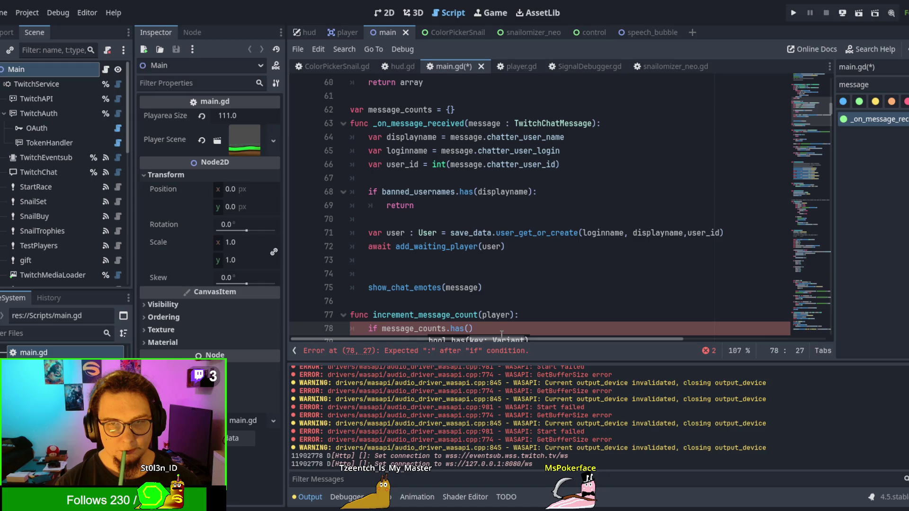
text(player))
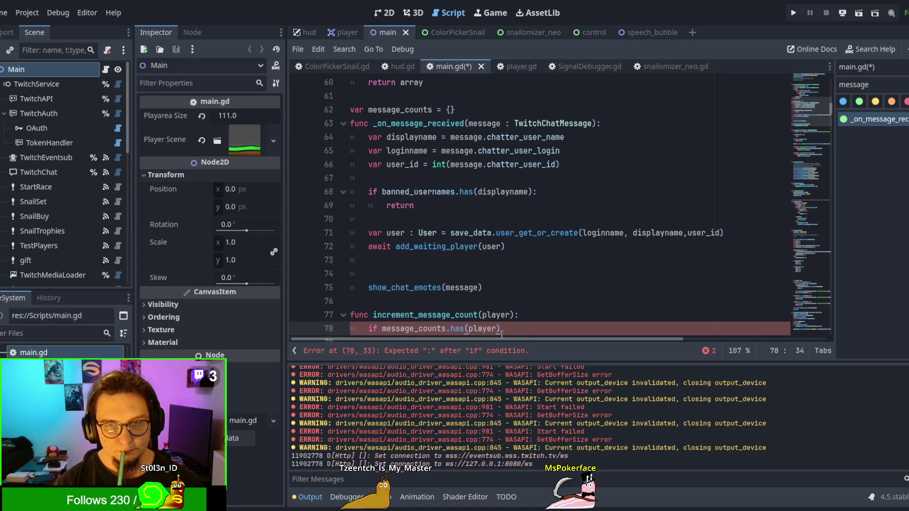
text(>)
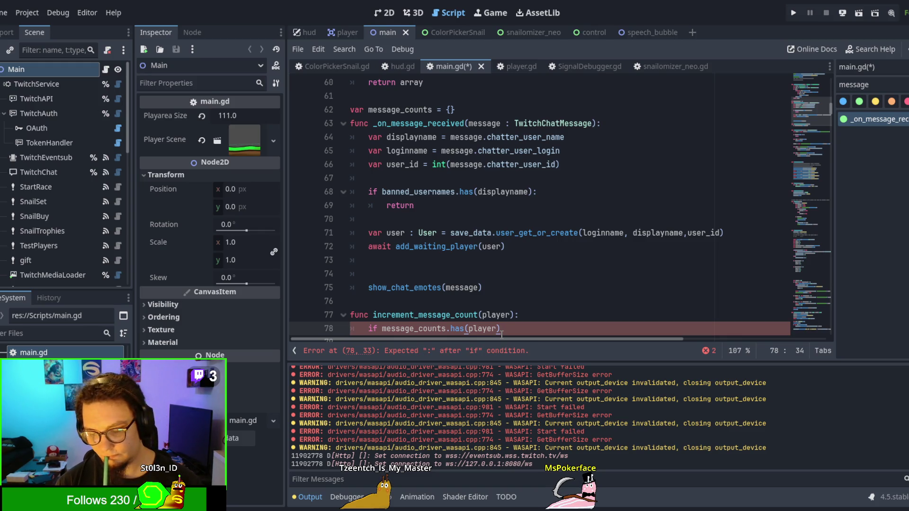
key(Home)
key(ctrl+Right)
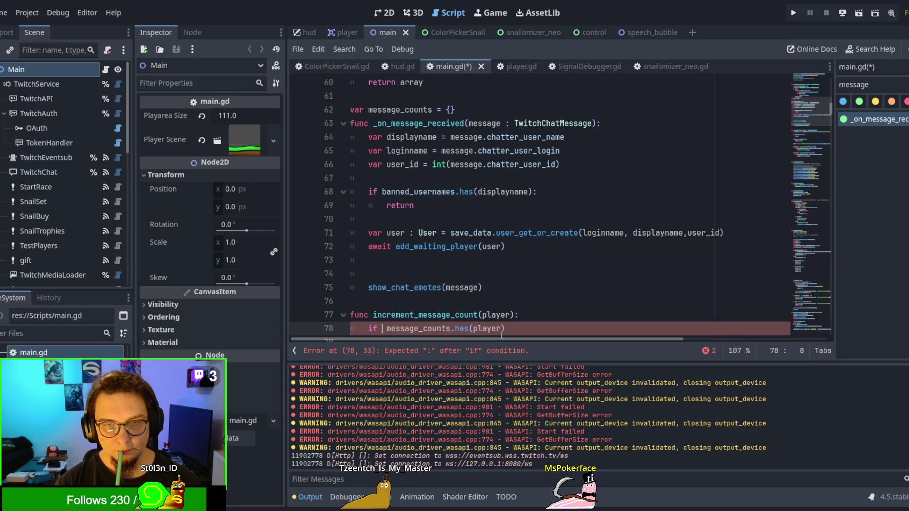
text(not)
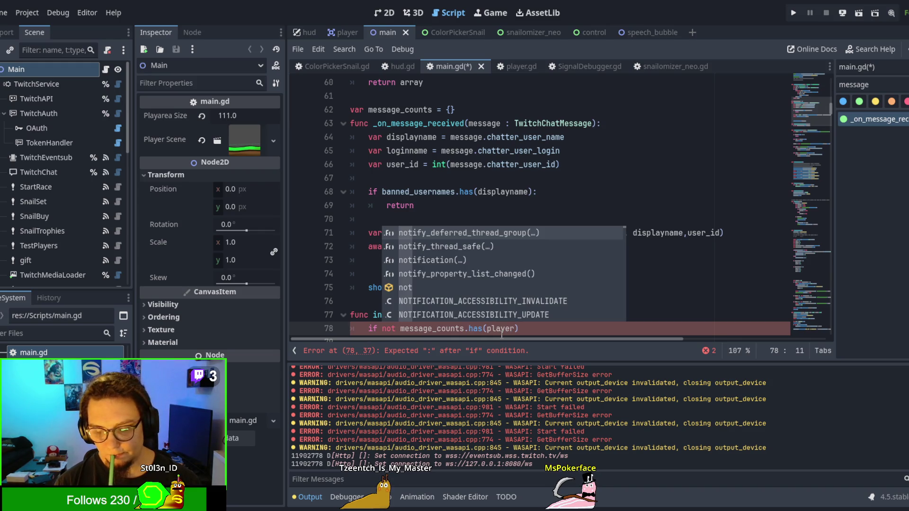
key(Right)
key(Right)
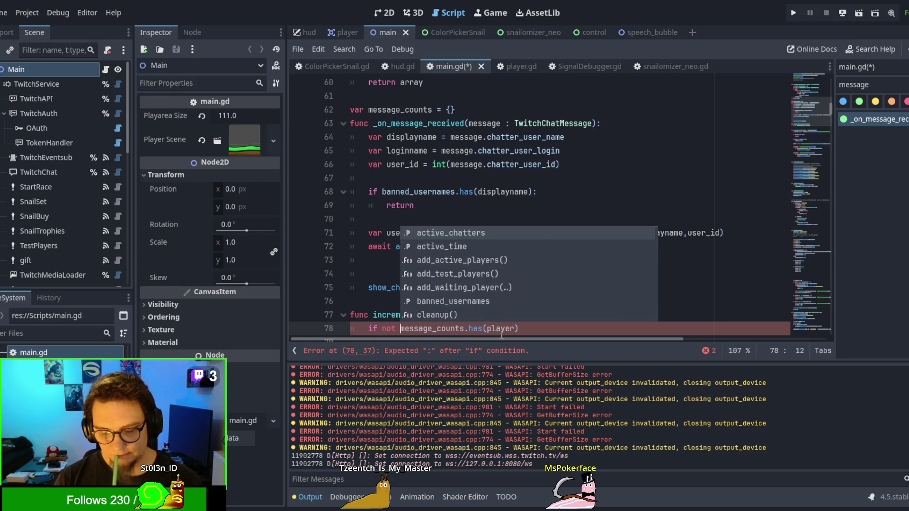
click(504, 332)
key(Right)
key(Right)
key(Right)
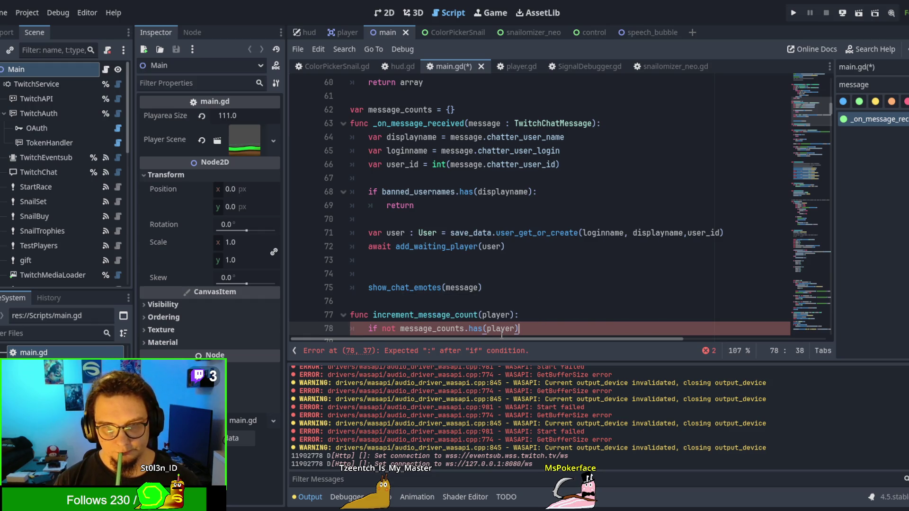
text(>)
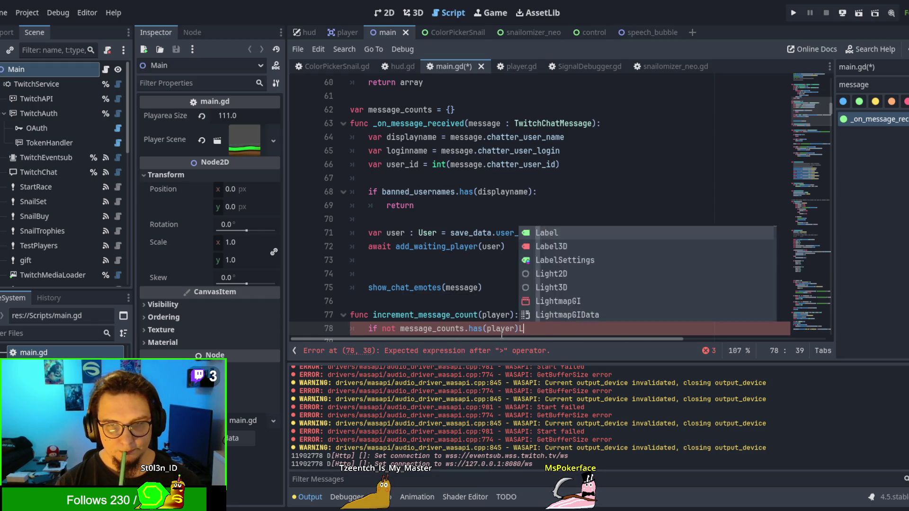
key(BackSpace)
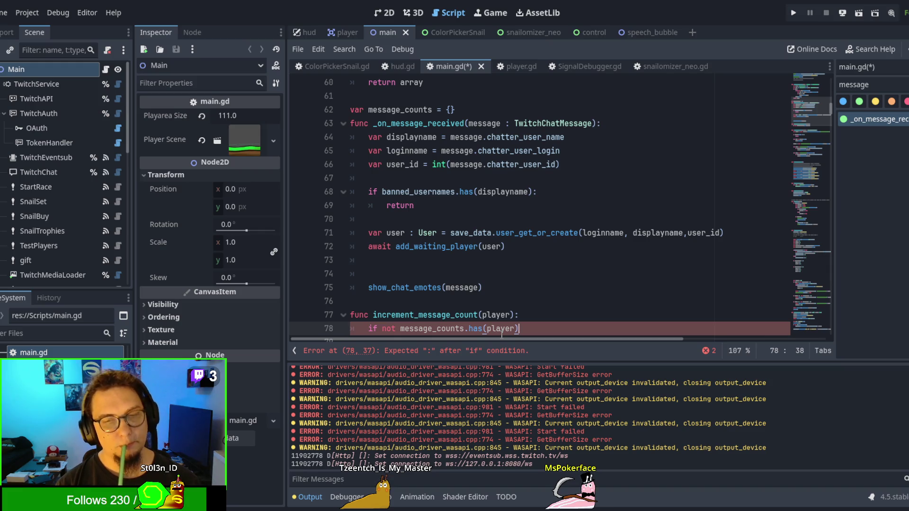
text(})
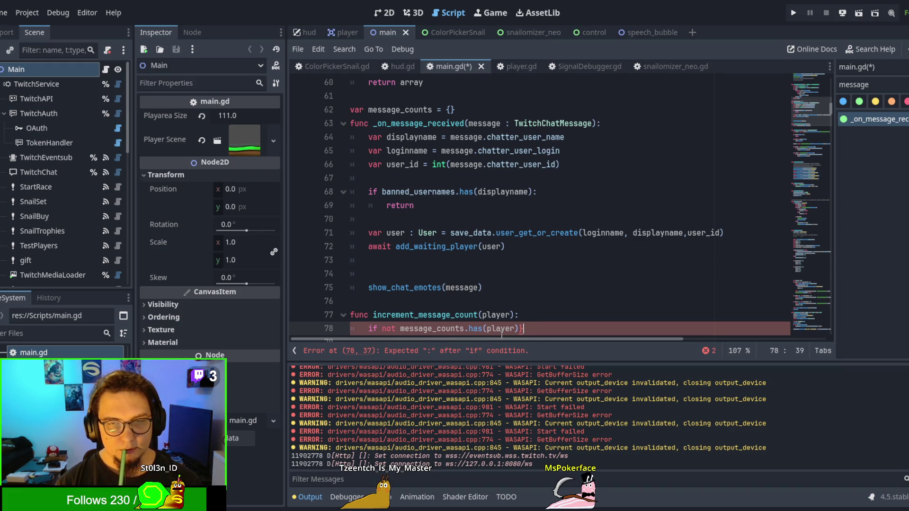
key(BackSpace)
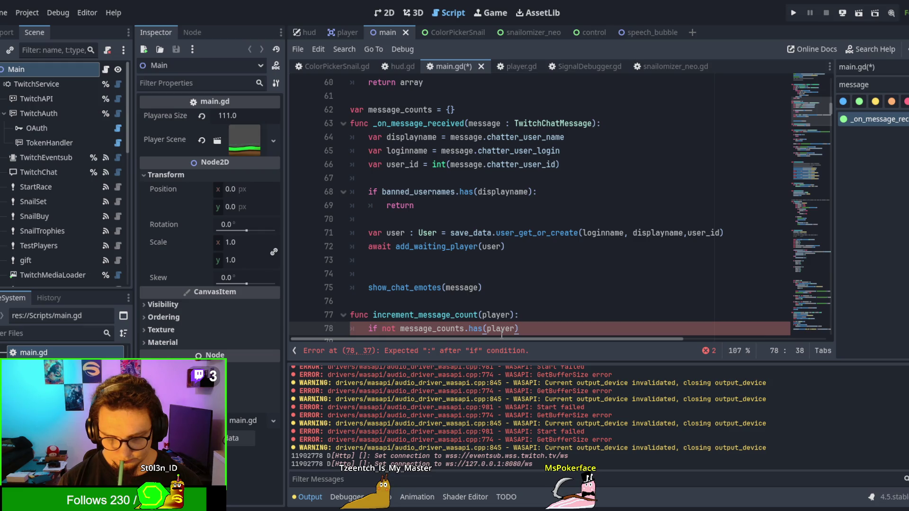
text(:)
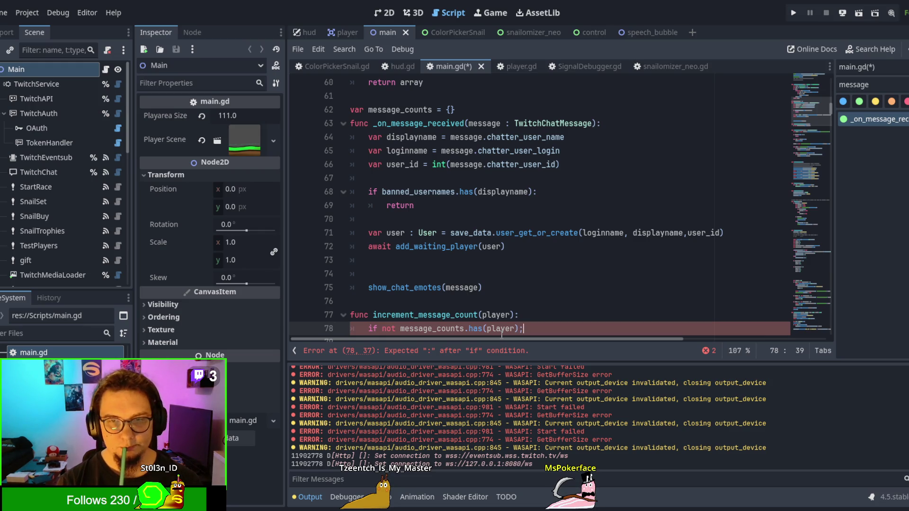
key(Return)
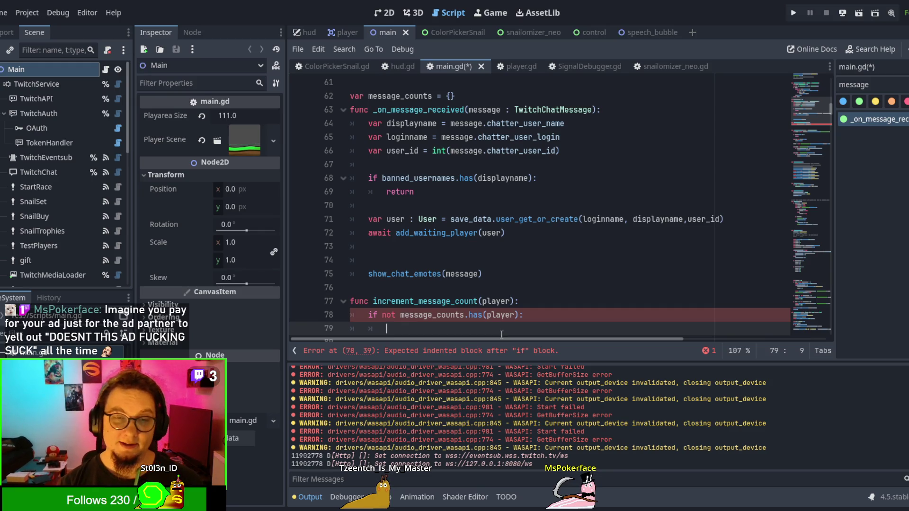
Inside the if block, set `message_counts[player] = 1`
text(f)
key(BackSpace)
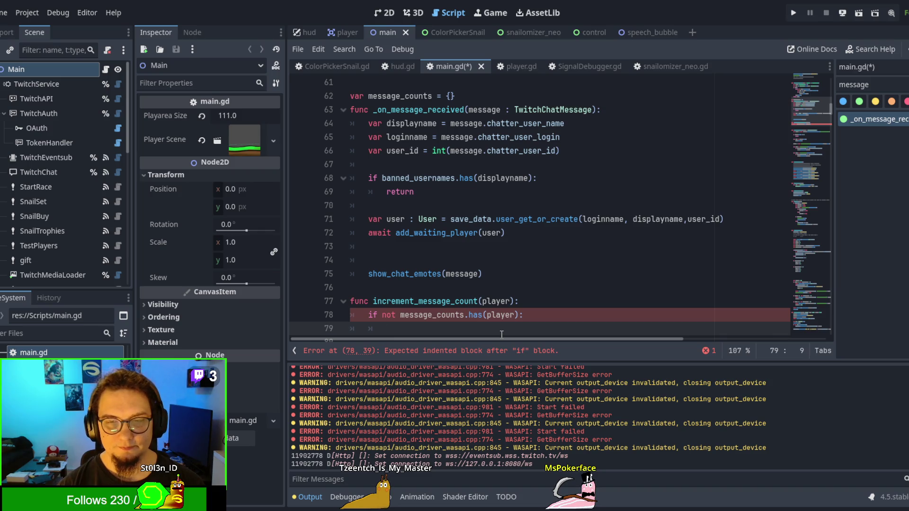
text(message_)
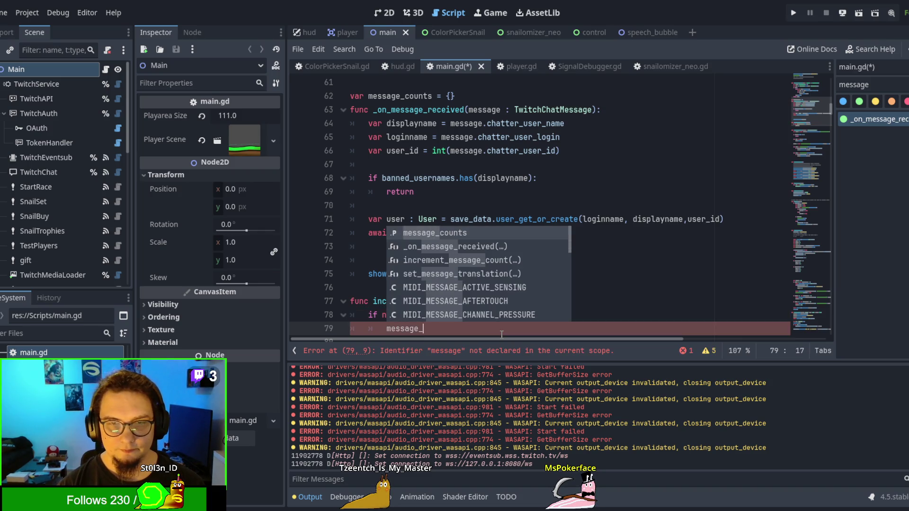
key(Return)
text([player)
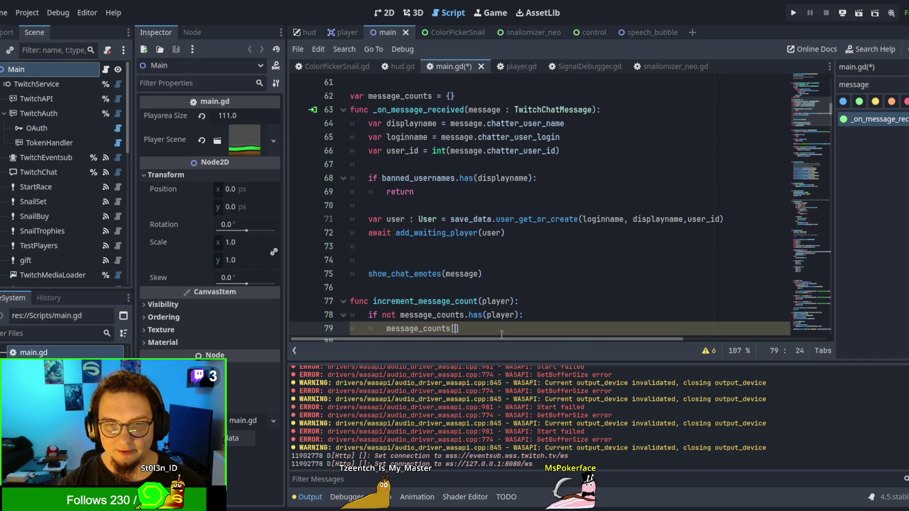
key(BackSpace)
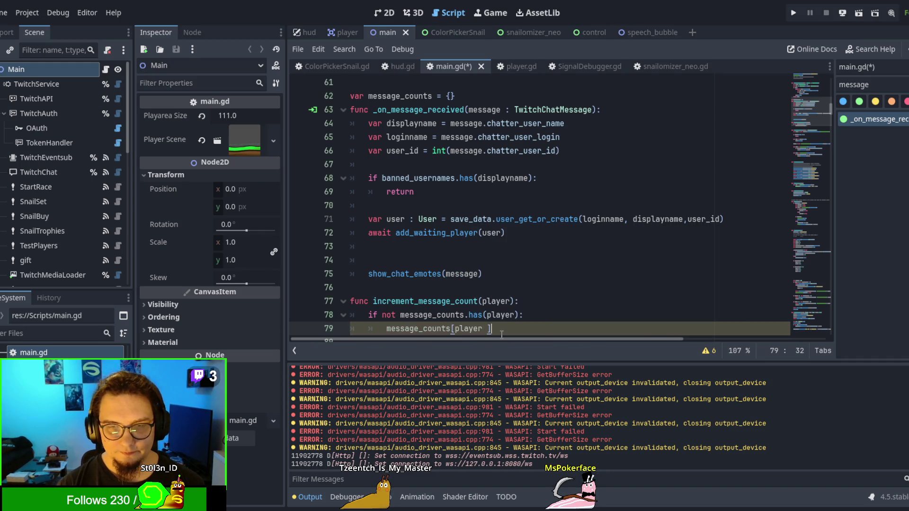
text(] )
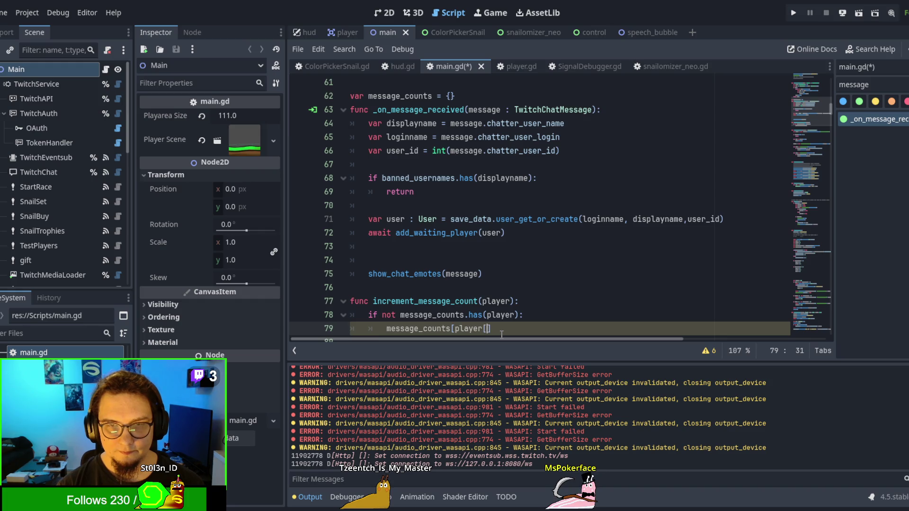
text(= 1)
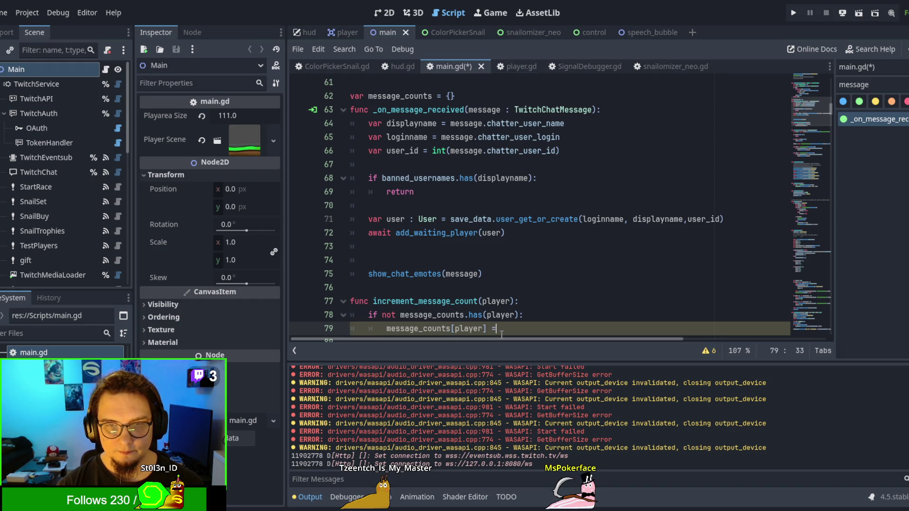
key(Return)
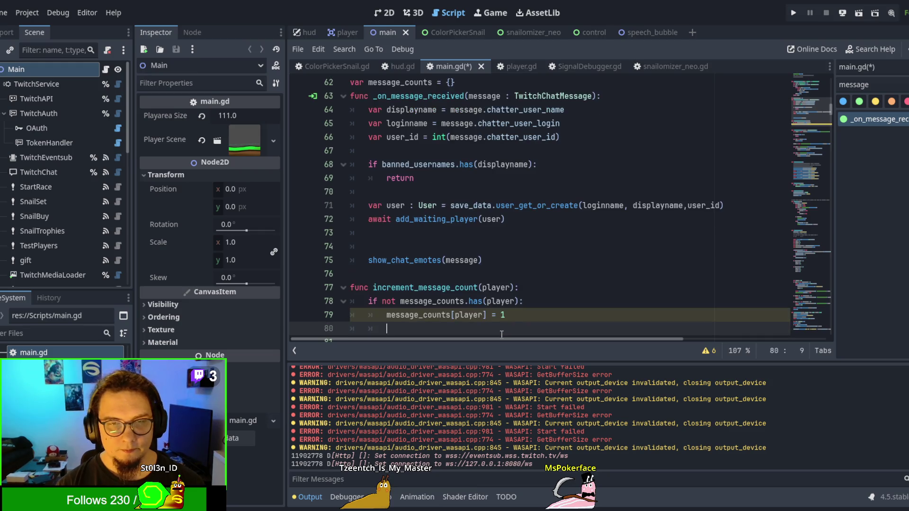
Add an `else:` branch that runs `message_counts += 1`
text(else)
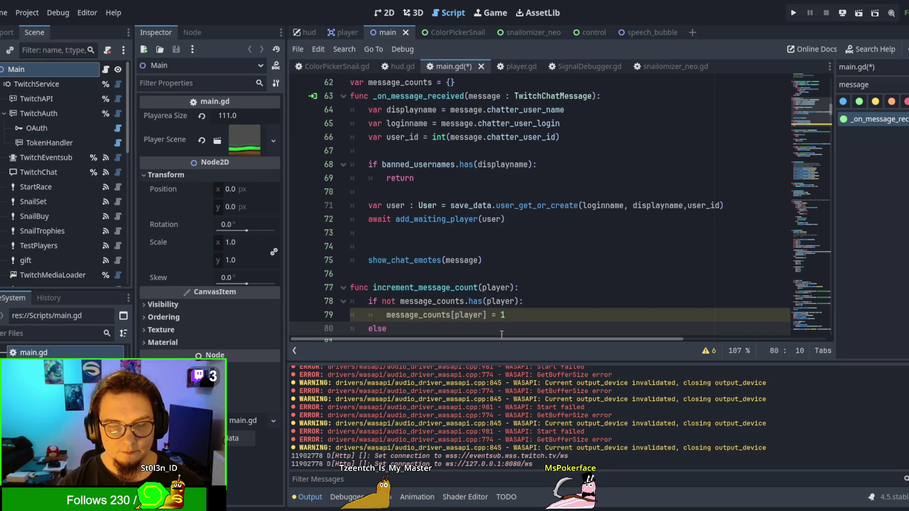
key(BackSpace)
key(Return)
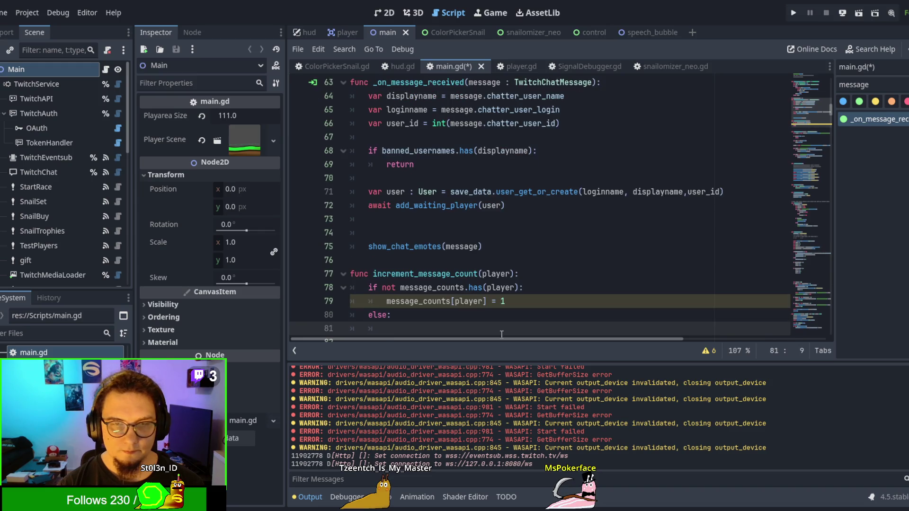
text(_counts =)
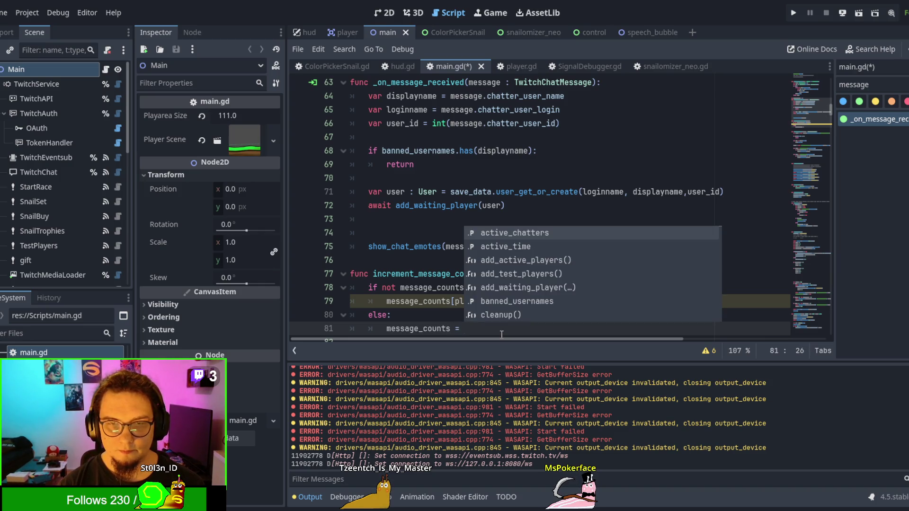
key(BackSpace)
key(BackSpace)
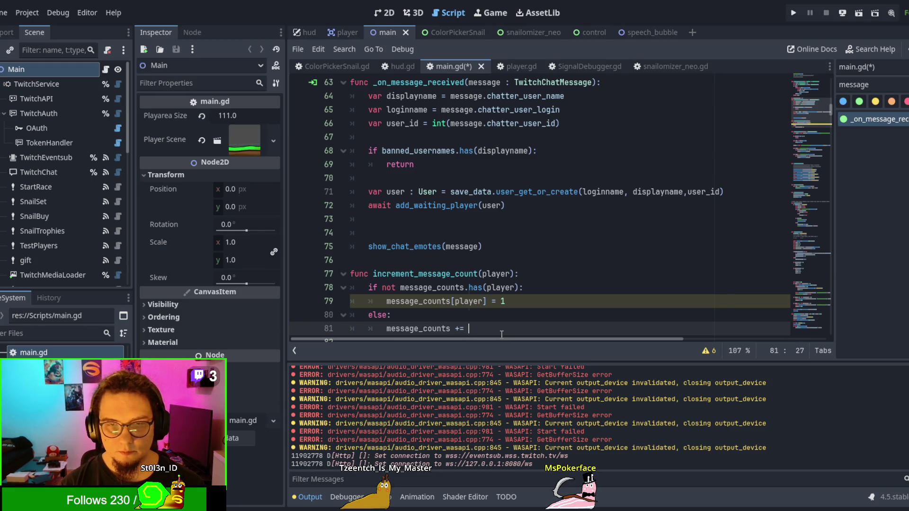
text(1)
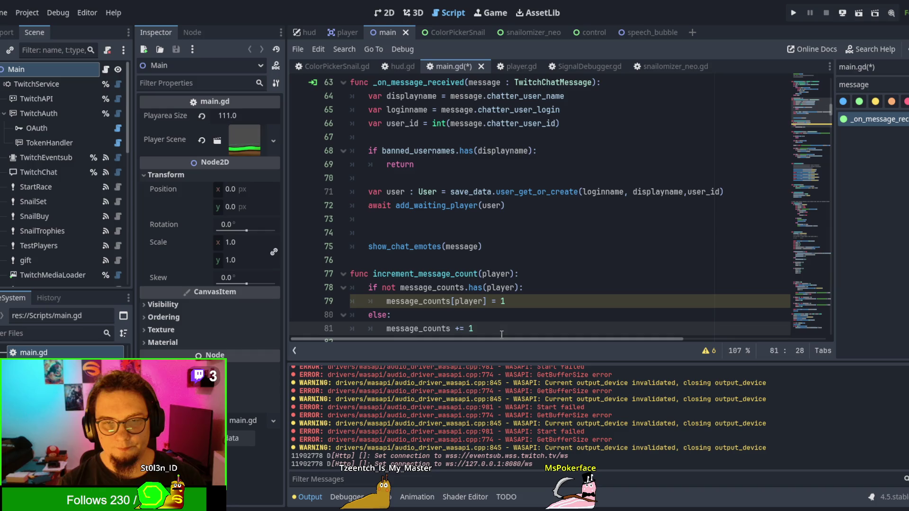
click(555, 315)
scroll(552, 302, down, 1)
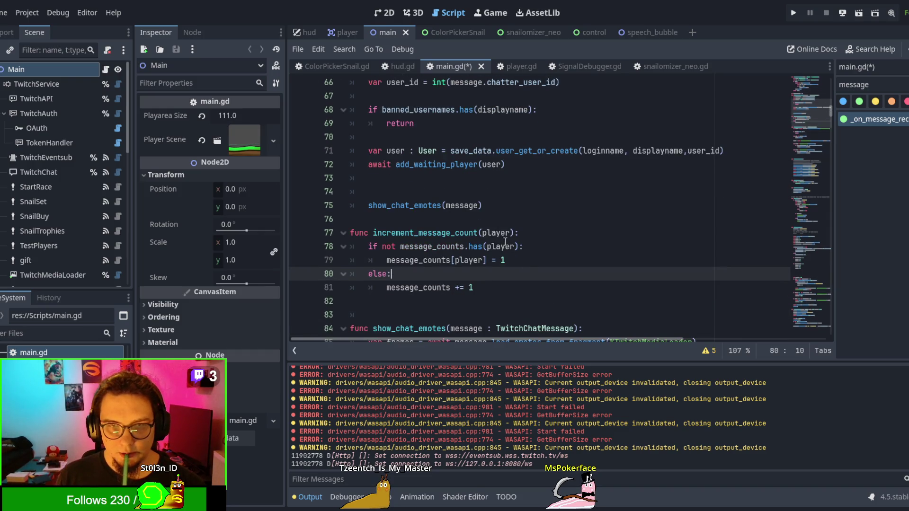
Paste an increment_message_count( call on line 74, keeping show_chat_emotes(message) below it
double_click(439, 234)
key(ctrl+c)
click(508, 195)
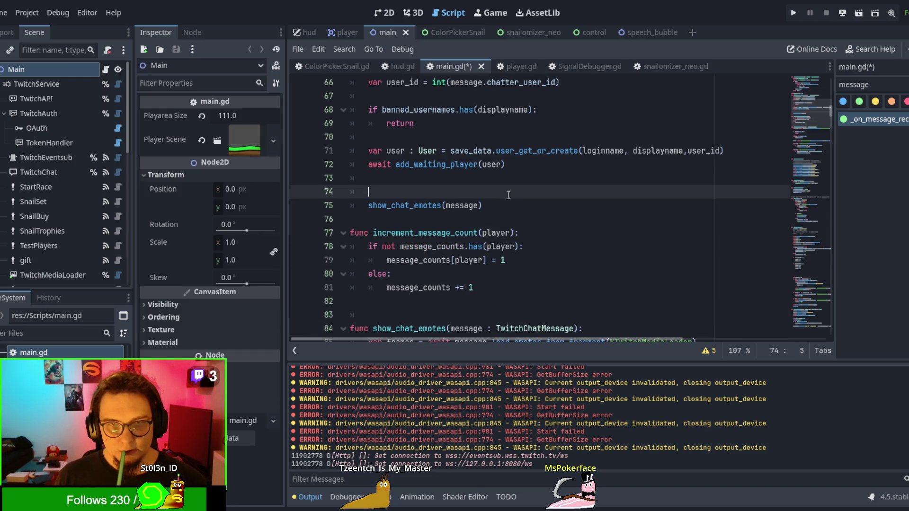
key(ctrl+v)
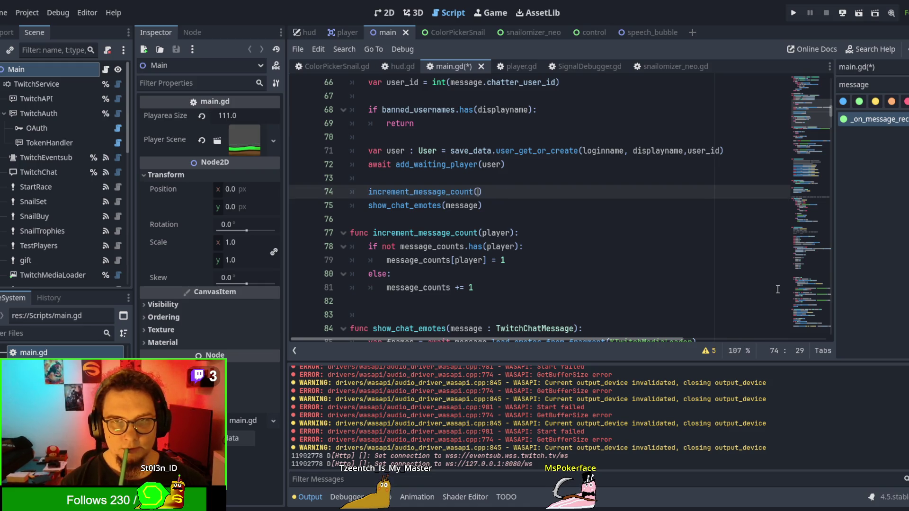
text(()
key(End)
key(Return)
text(show_chat_emotes(message))
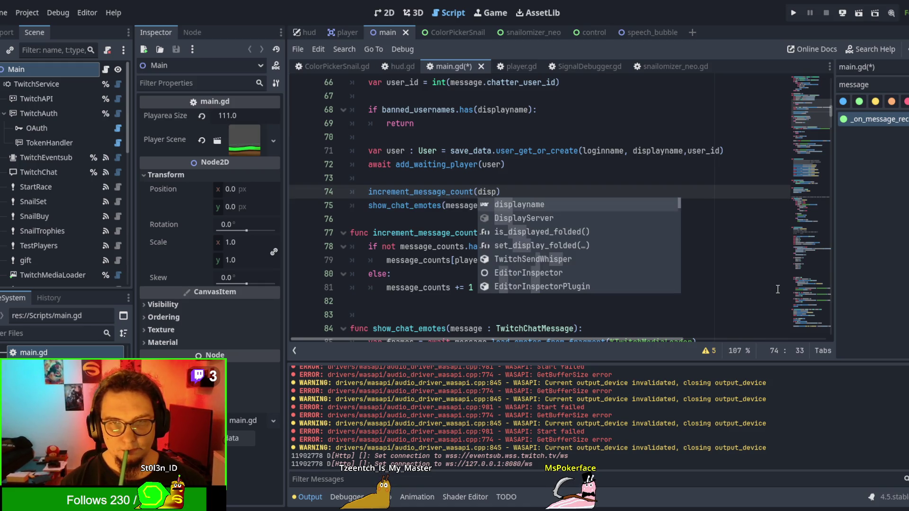
key(BackSpace)
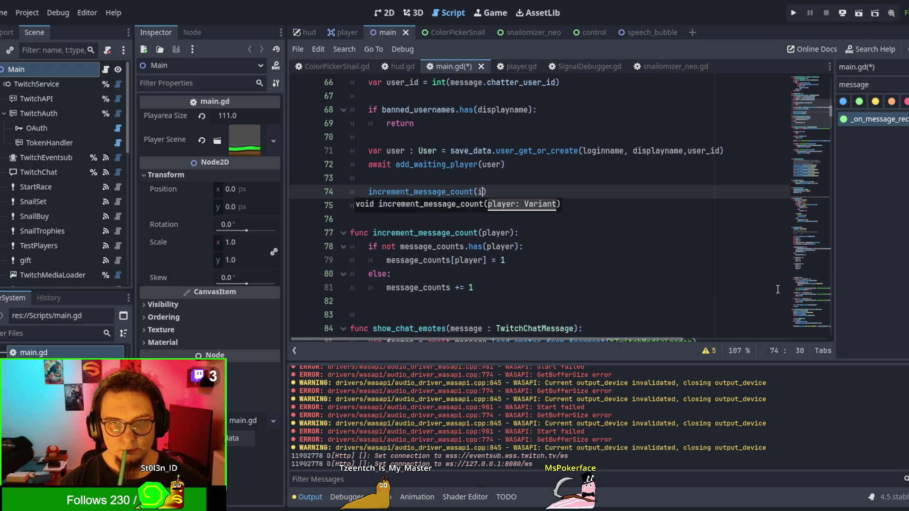
Pass loginname as the increment_message_count argument and return to the end of that call
scroll(777, 290, up, 4)
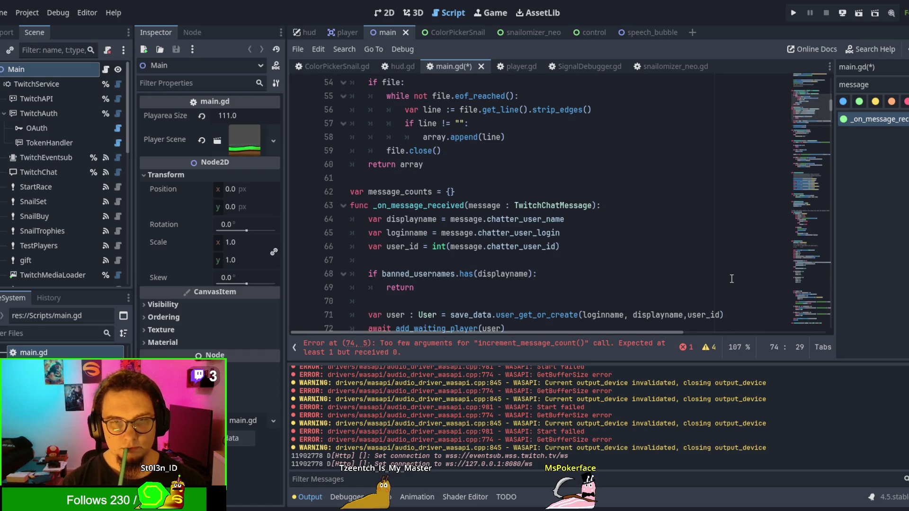
text(loginname))
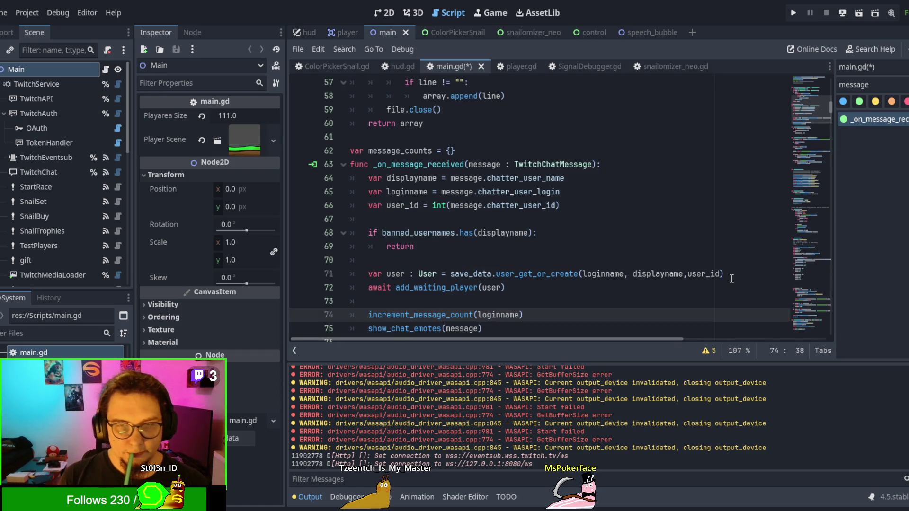
scroll(645, 249, down, 4)
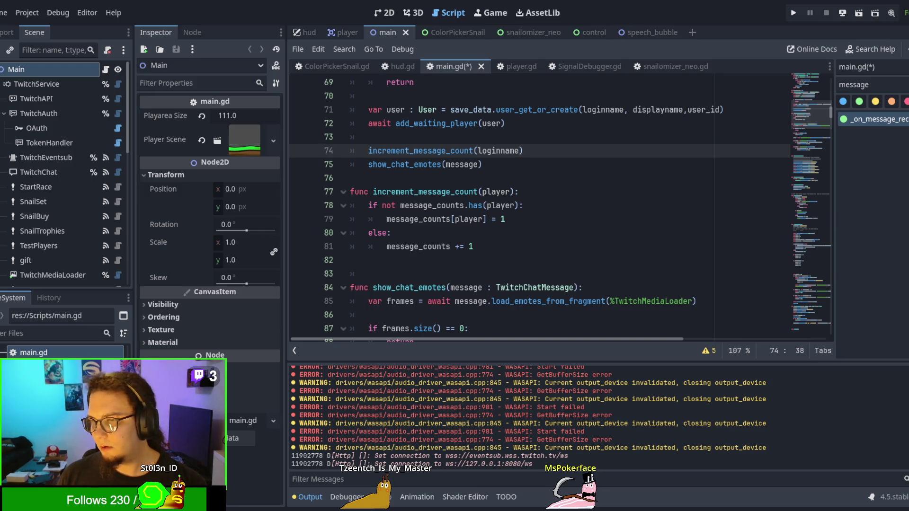
click(519, 182)
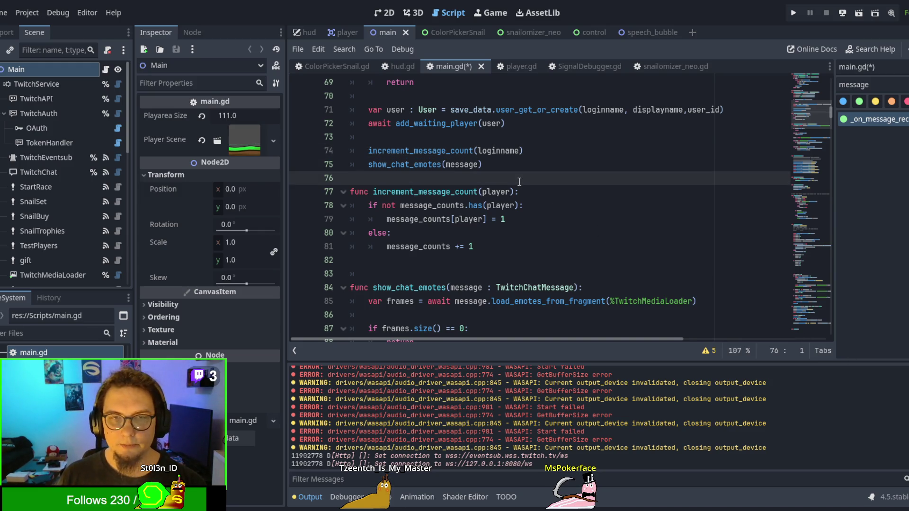
scroll(521, 182, up, 1)
click(548, 198)
Add a `check_seasonal_rewards(user)` call right after the increment_message_count call
key(Return)
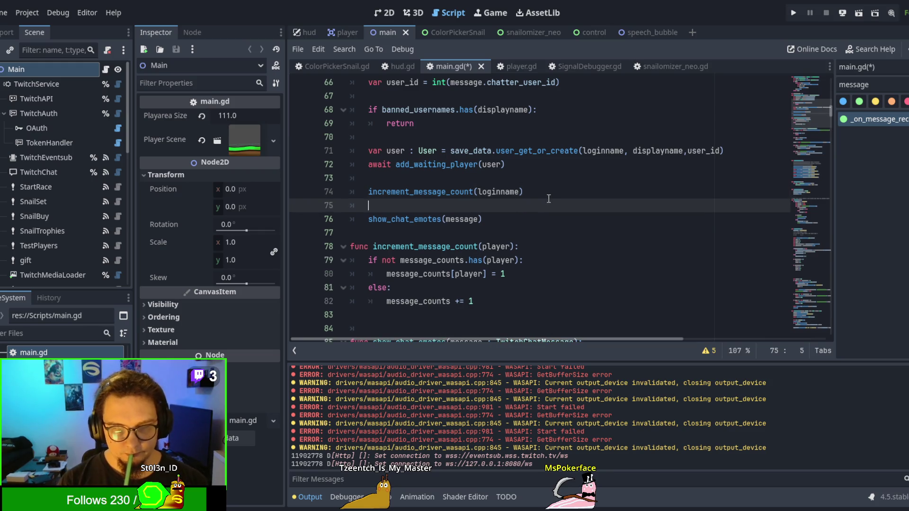
text(check_sesi)
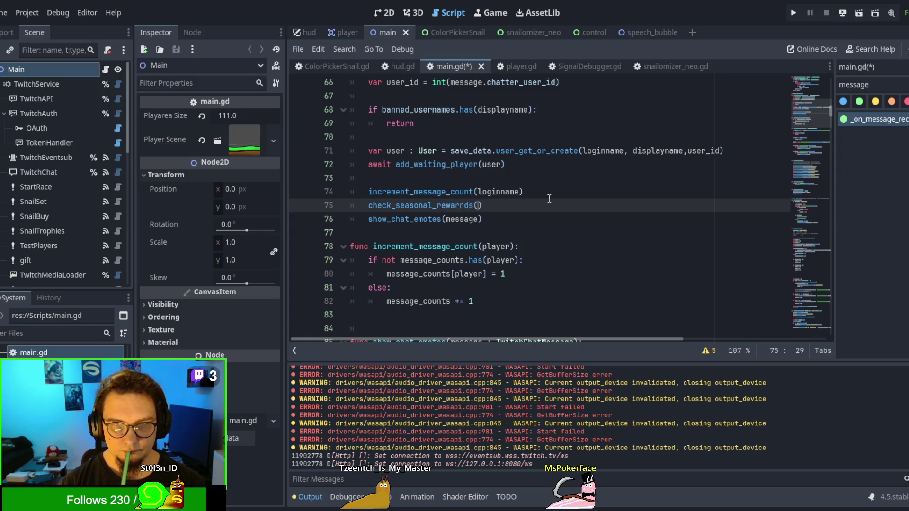
key(BackSpace)
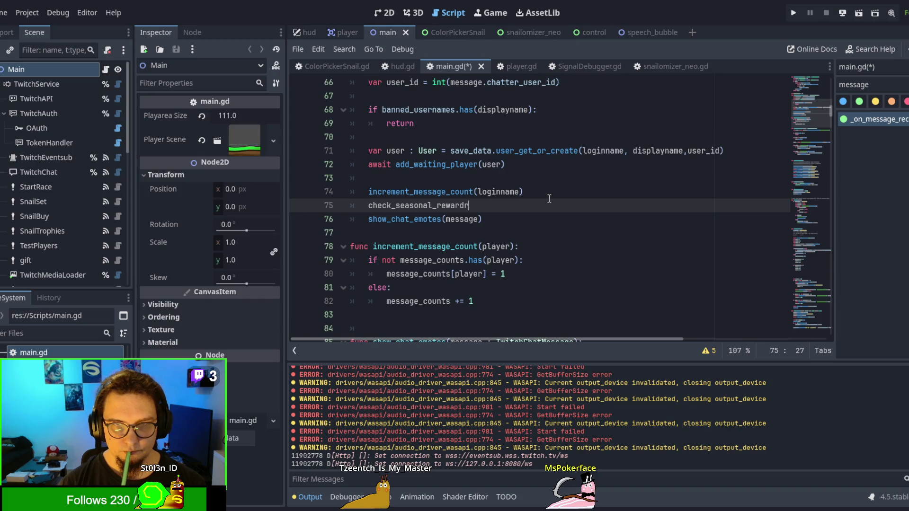
key(BackSpace)
text(s(user)
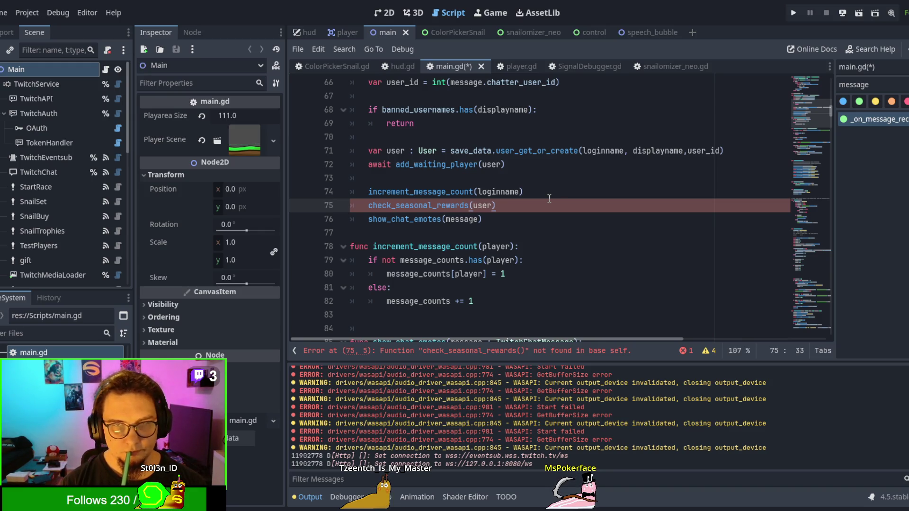
scroll(550, 198, down, 2)
scroll(480, 290, up, 1)
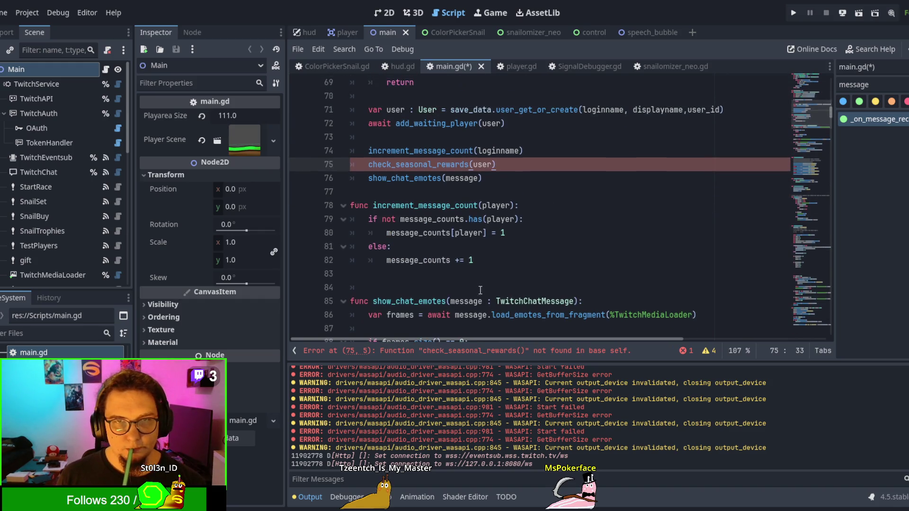
click(452, 278)
Declare `func check_seasonal_rewards(user:User)` below increment_message_count
key(Return)
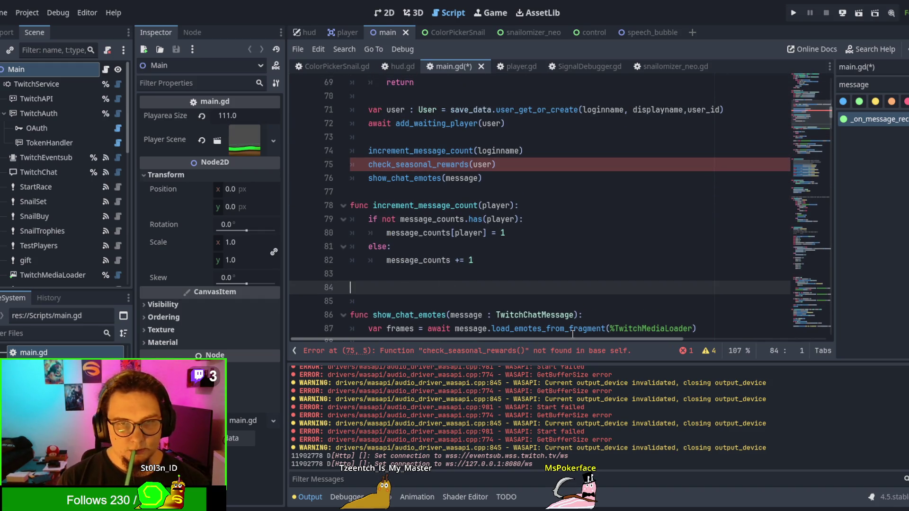
key(BackSpace)
key(BackSpace)
key(BackSpace)
text(func c)
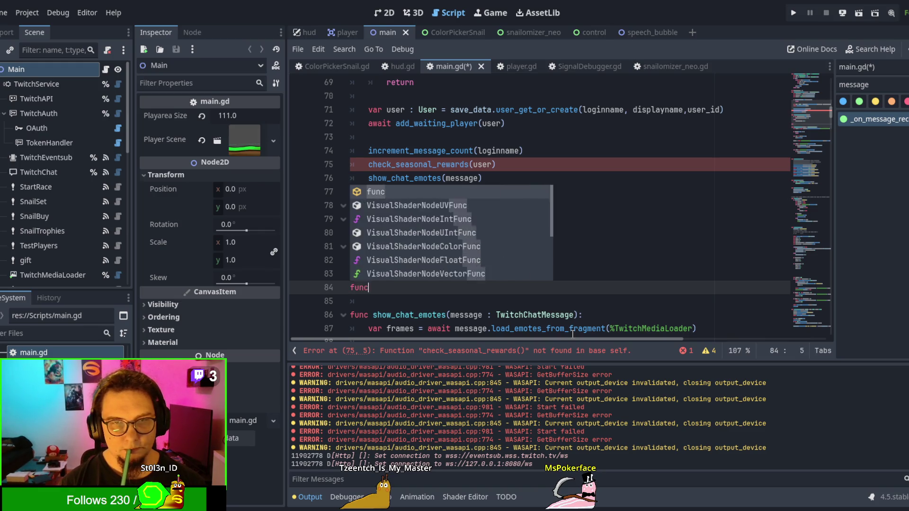
text(heck_seasonal_rewards()
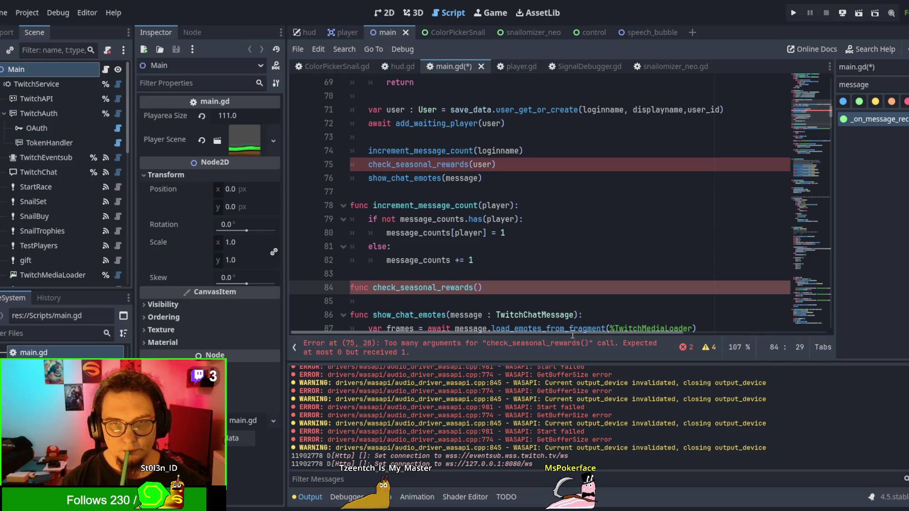
text(user)
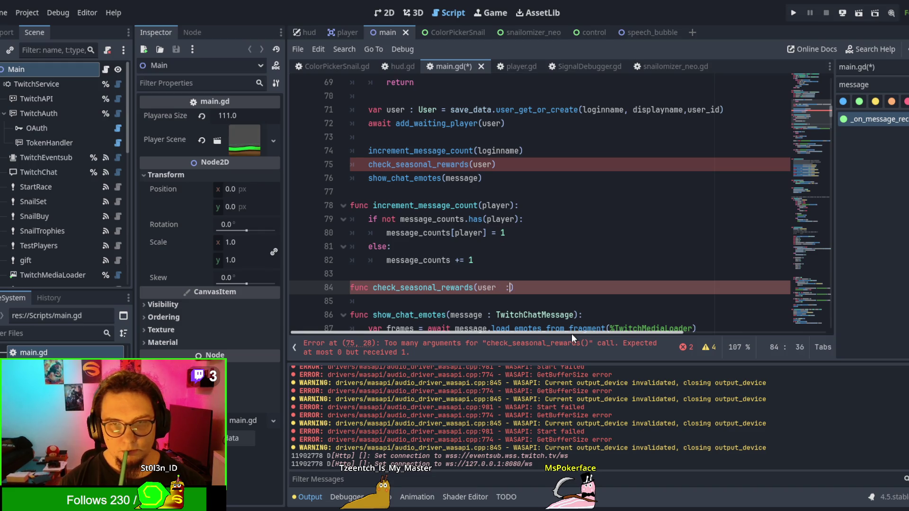
text(:User)
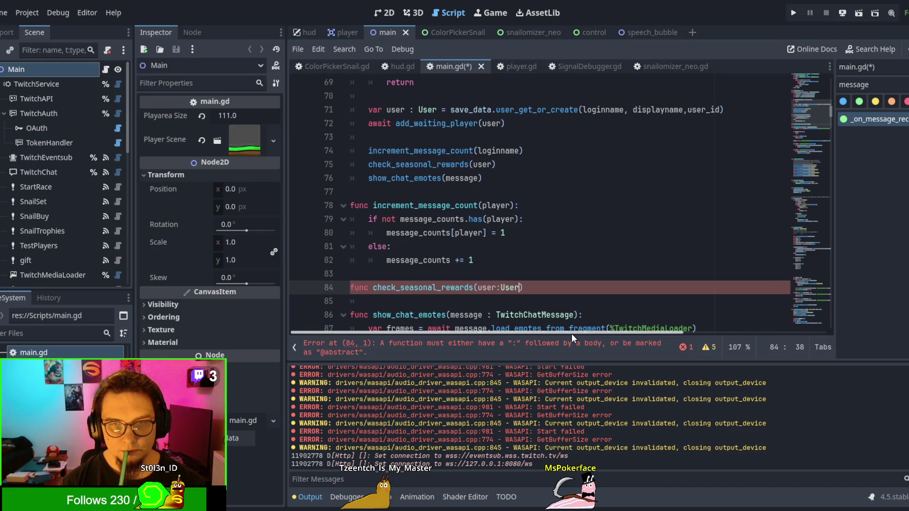
key(Escape)
Type increment_message_count's parameter as `player:String`
click(516, 206)
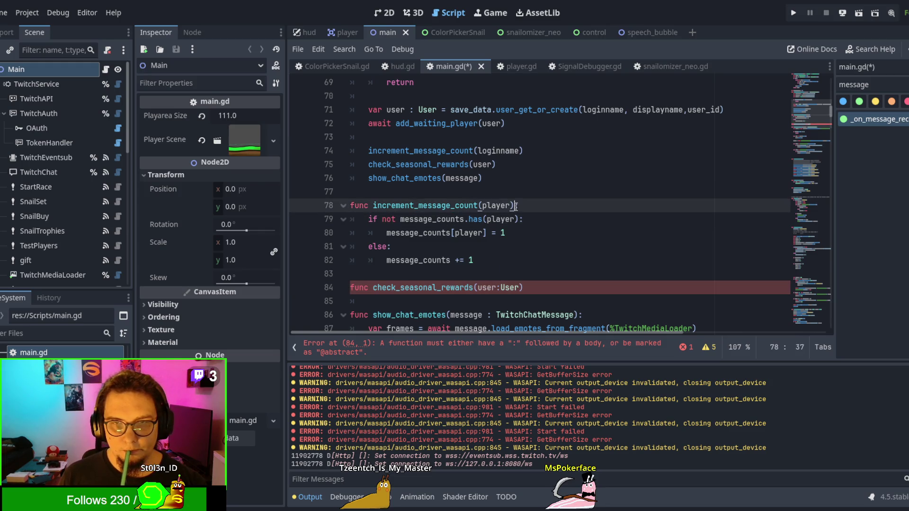
key(Left)
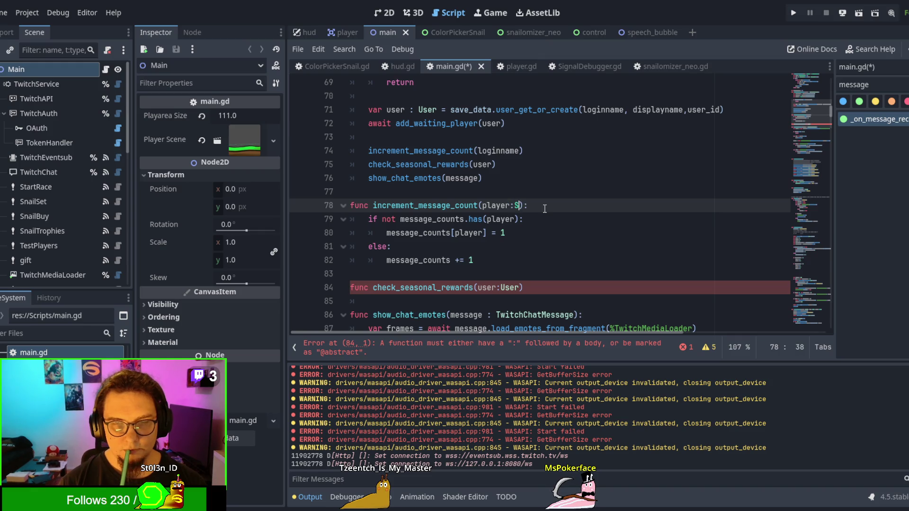
key(BackSpace)
key(BackSpace)
text(ing)
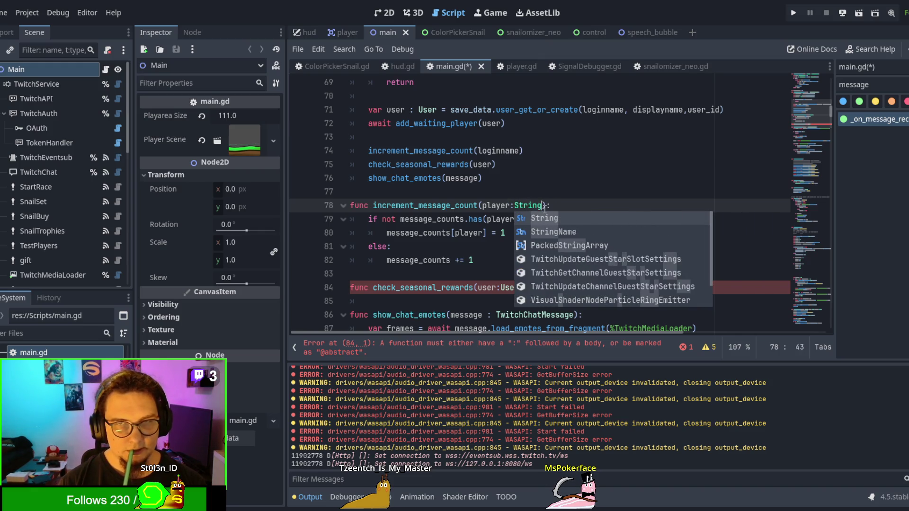
key(Return)
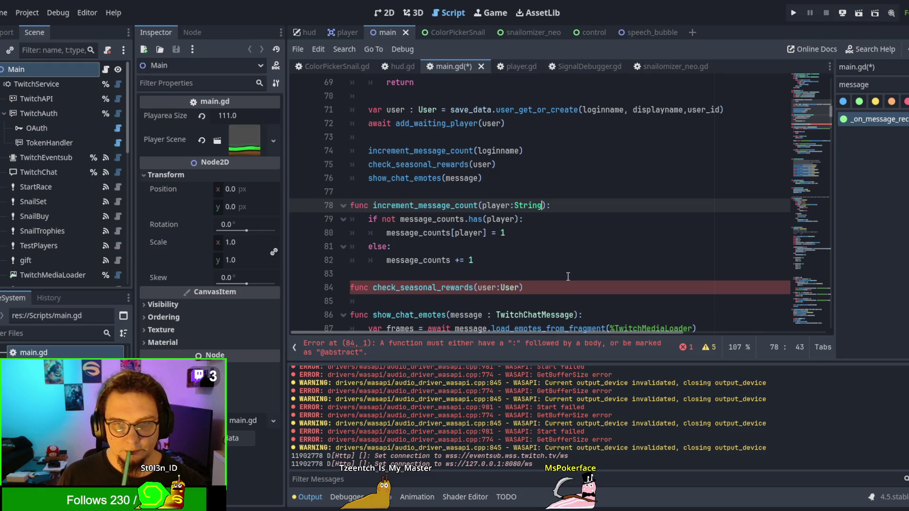
End the check_seasonal_rewards declaration with a colon
click(569, 291)
text(:)
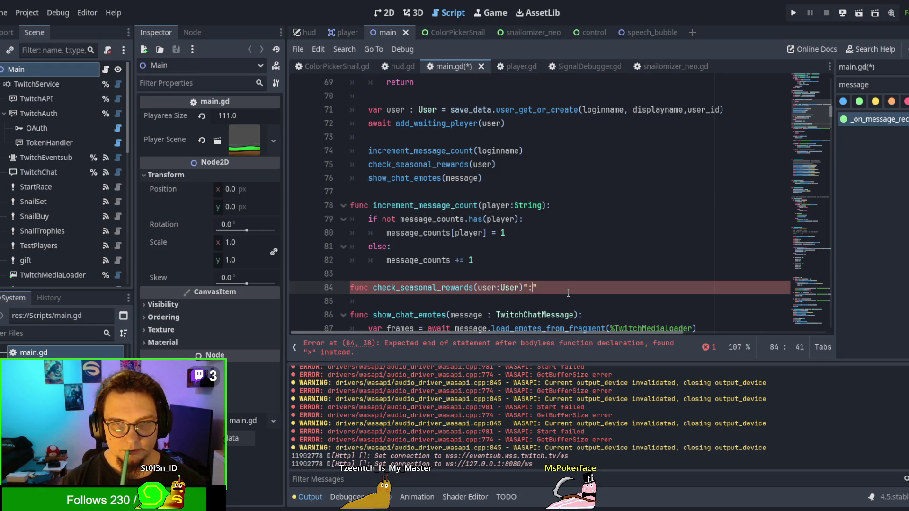
key(BackSpace)
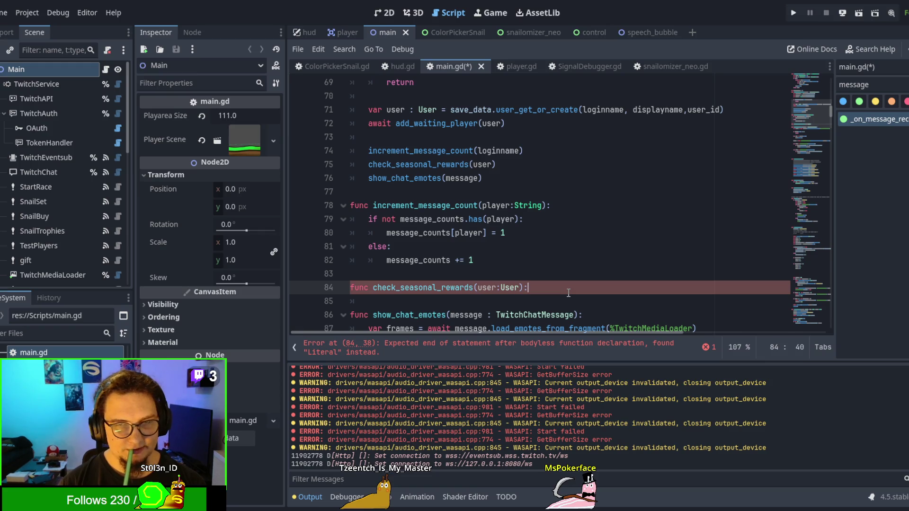
Start an indented body line under check_seasonal_rewards(user:User)
key(Return)
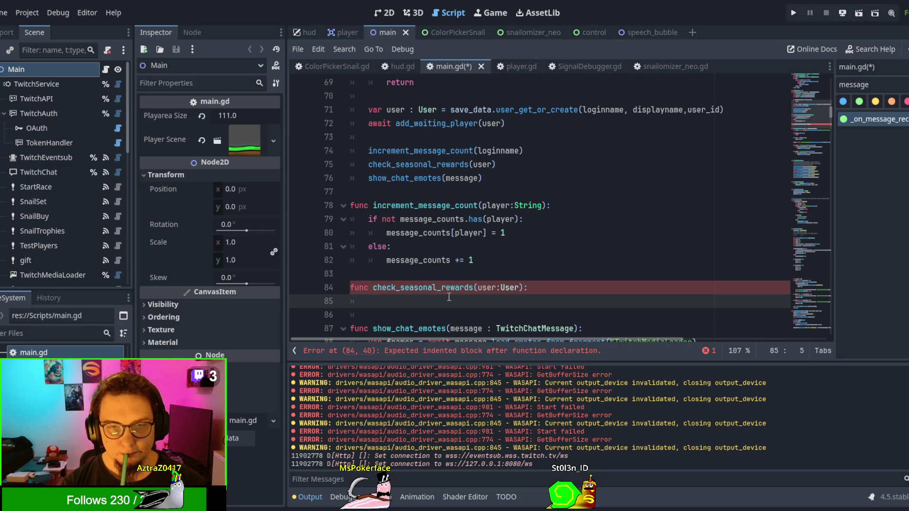
Write `message_counts[user.internal_name]` as the first line of check_seasonal_rewards
text(message_)
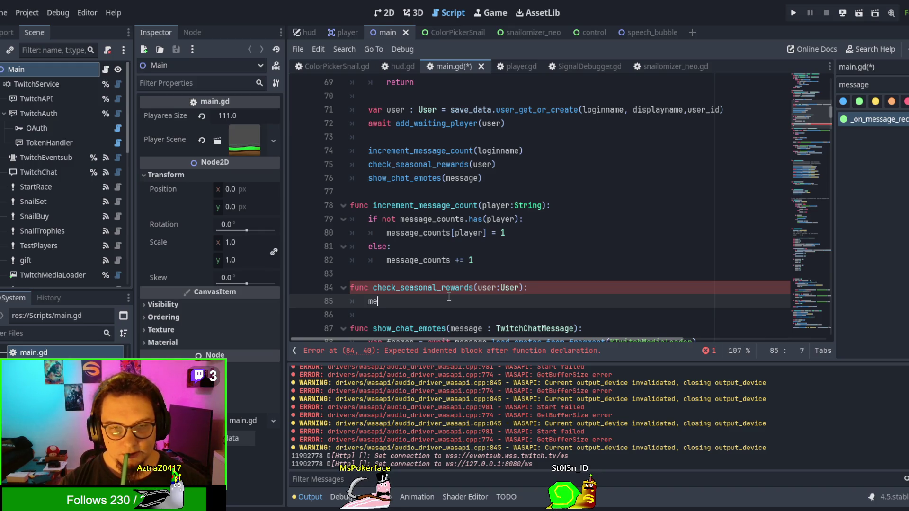
key(Return)
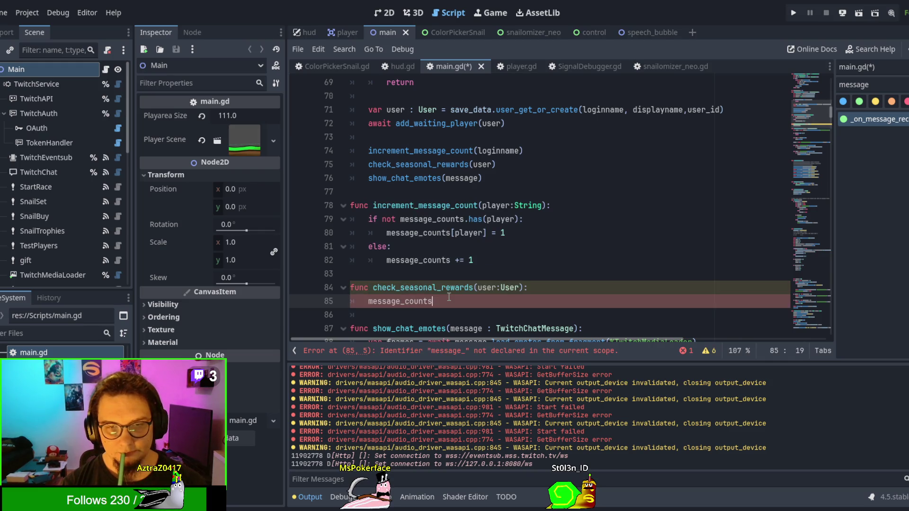
text([p)
key(BackSpace)
text(u)
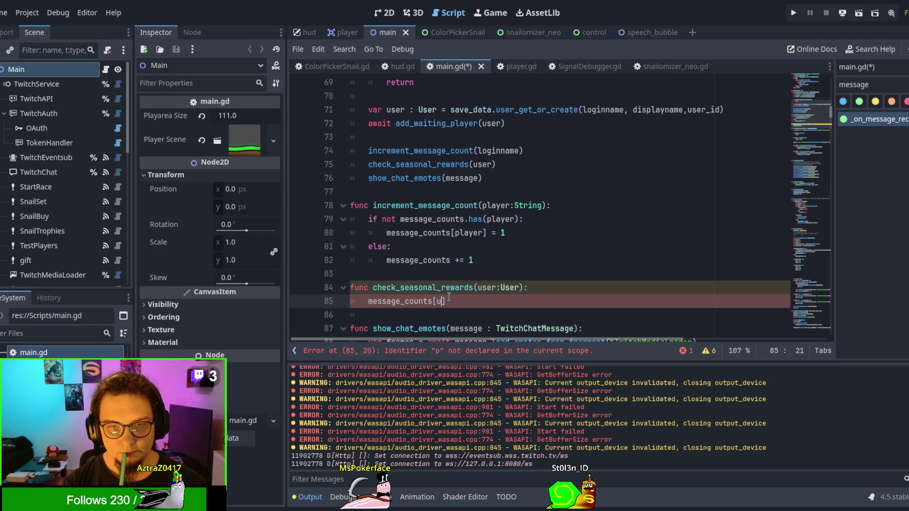
text(ser.)
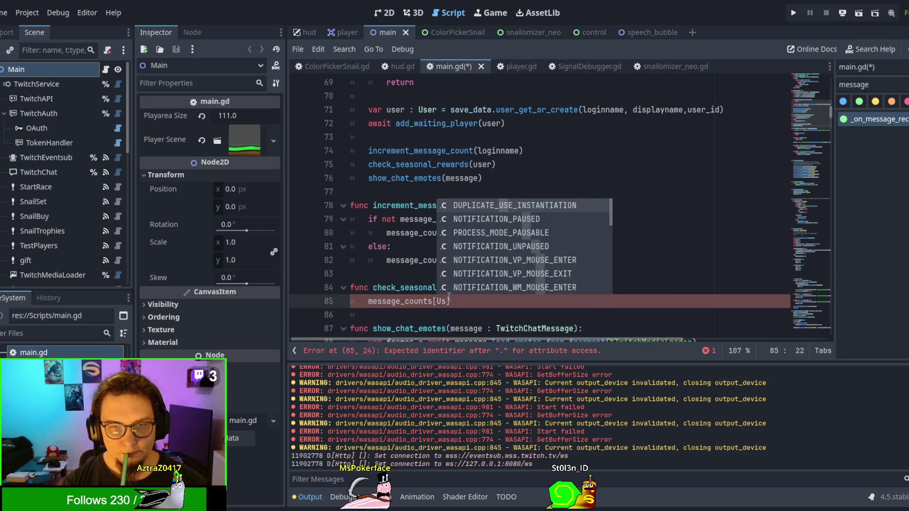
key(BackSpace)
key(BackSpace)
key(BackSpace)
text(user.)
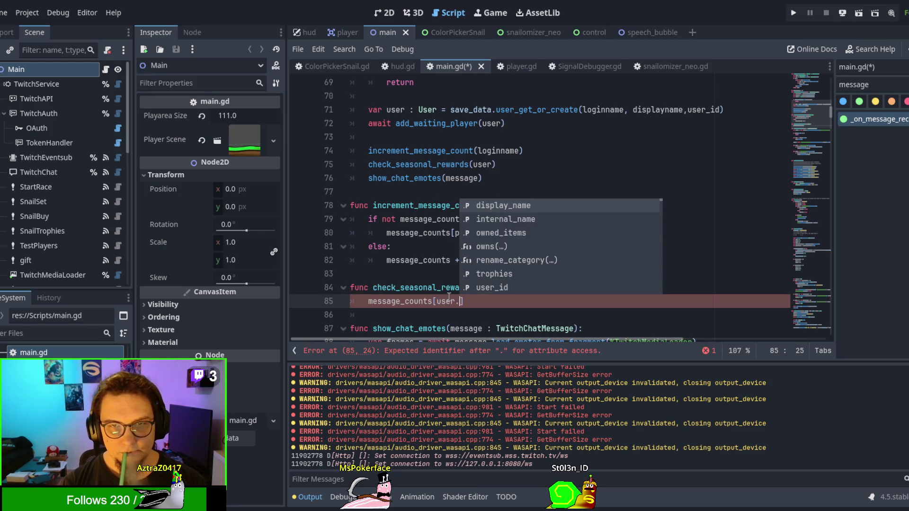
text(in)
key(Return)
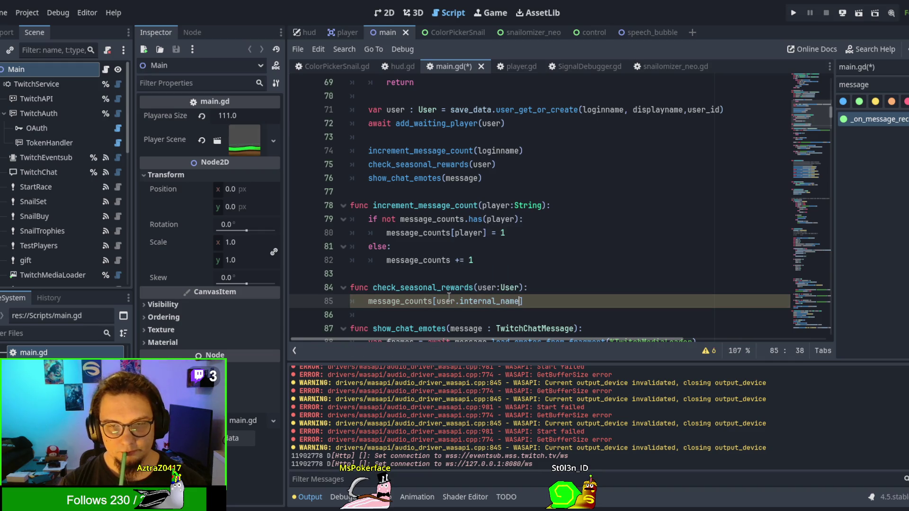
key(End)
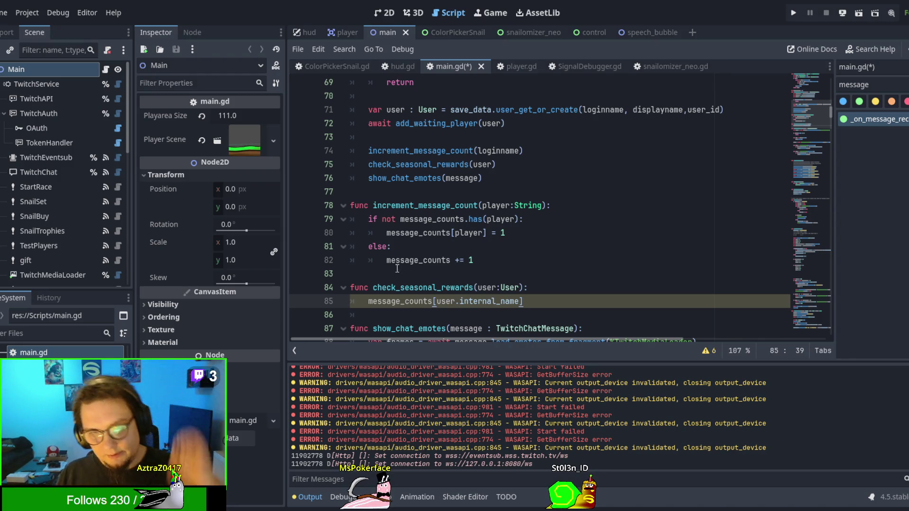
click(537, 289)
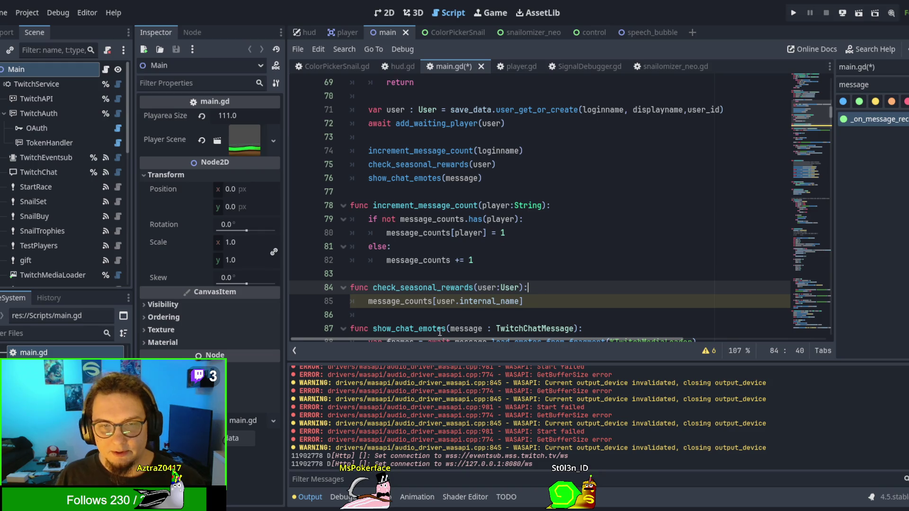
Store the user's message_counts lookup in a `var count =` line in check_seasonal_rewards
click(370, 302)
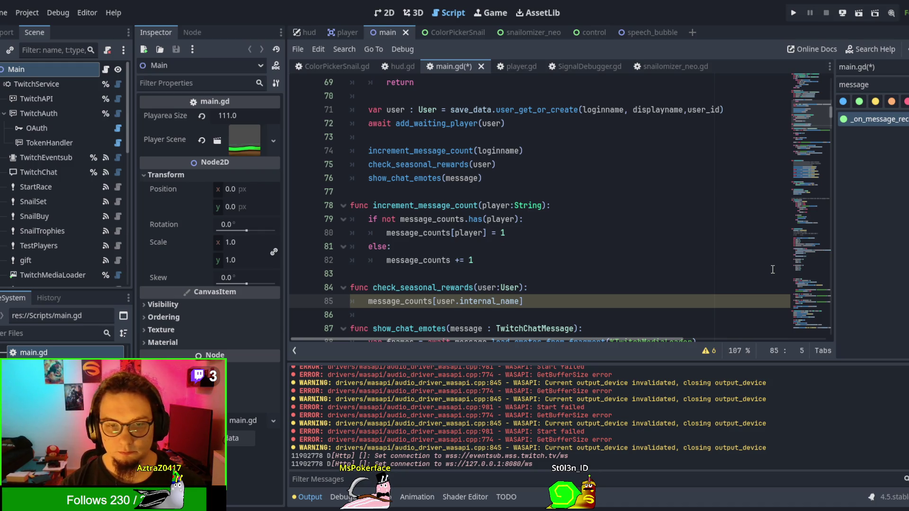
text(var count =)
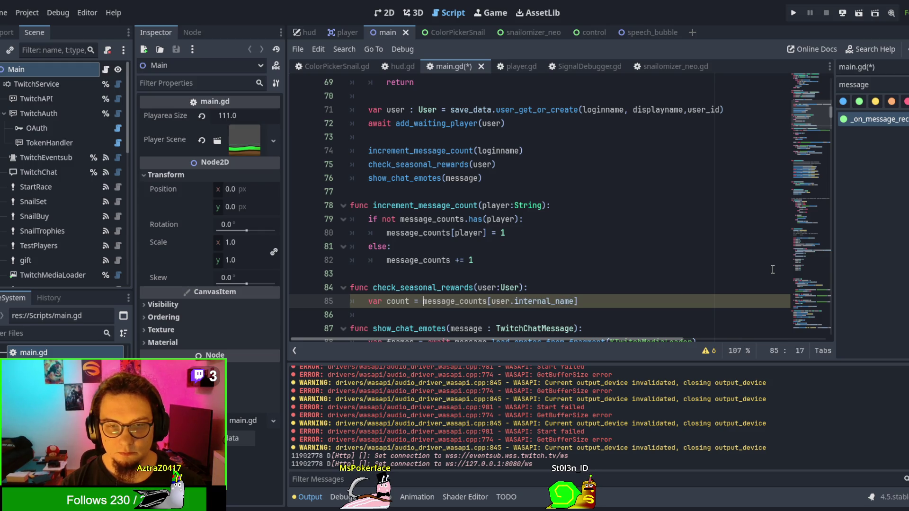
key(Escape)
key(Down)
key(Return)
key(Return)
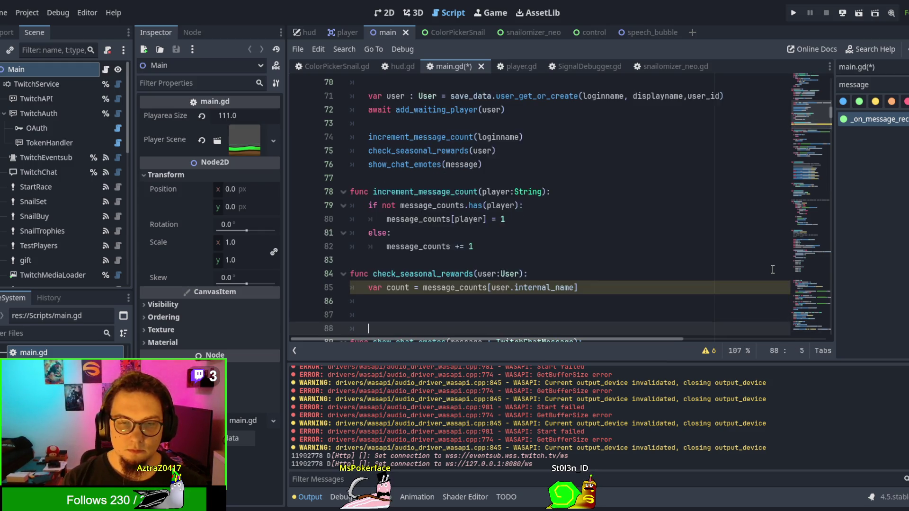
key(Return)
key(Up)
key(Up)
key(Up)
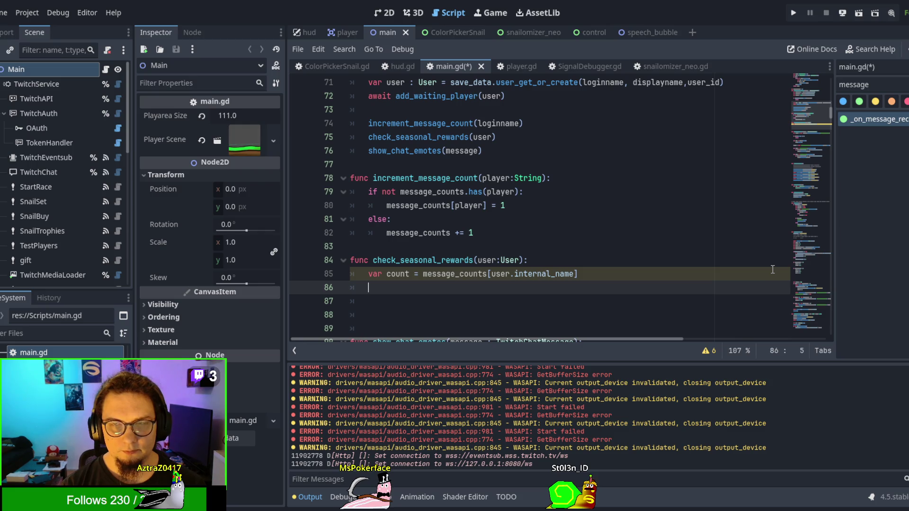
Add an empty `if count > 0:` block below the count line
key(Return)
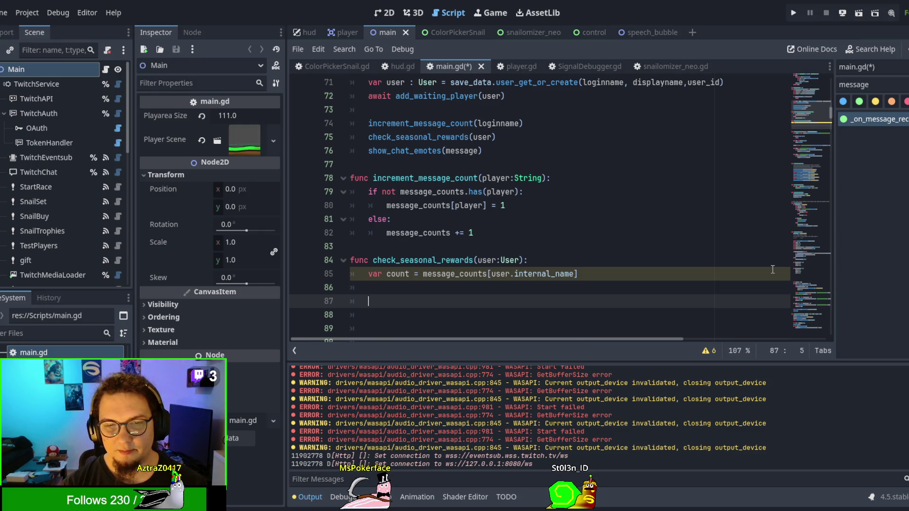
text(if count )
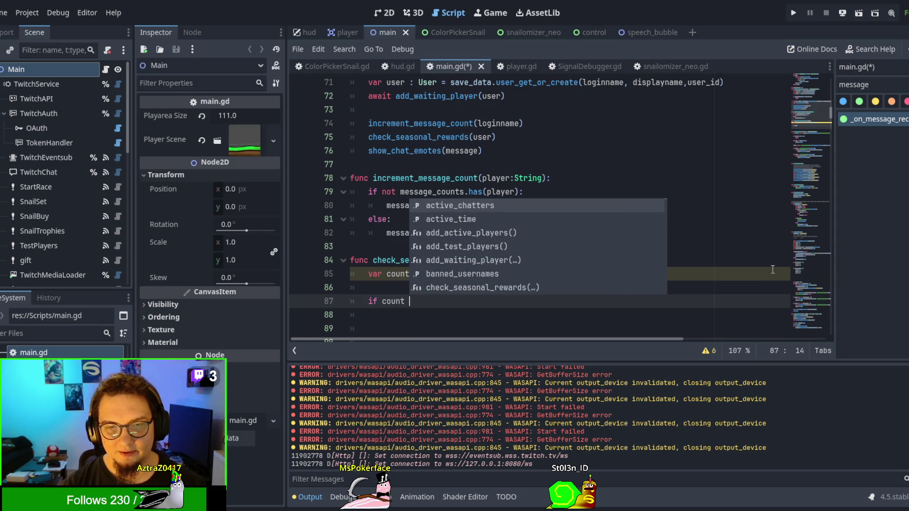
text(> 0:)
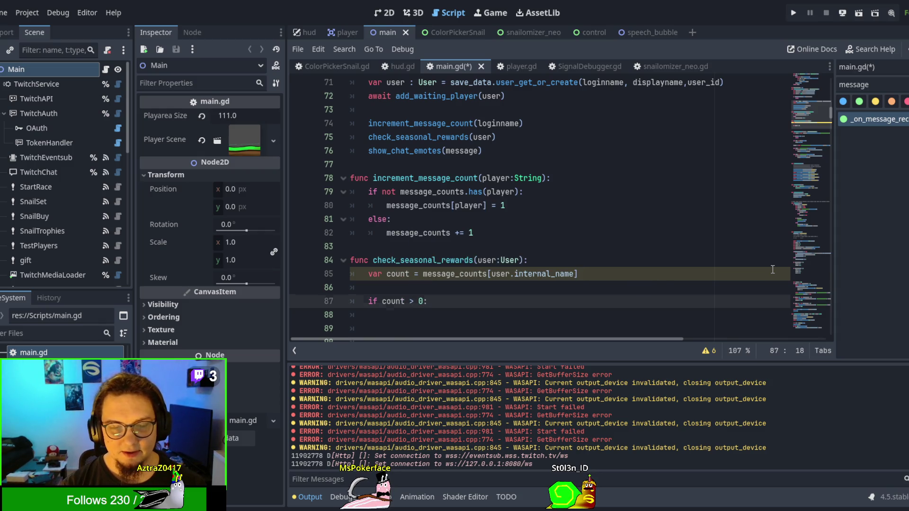
key(Return)
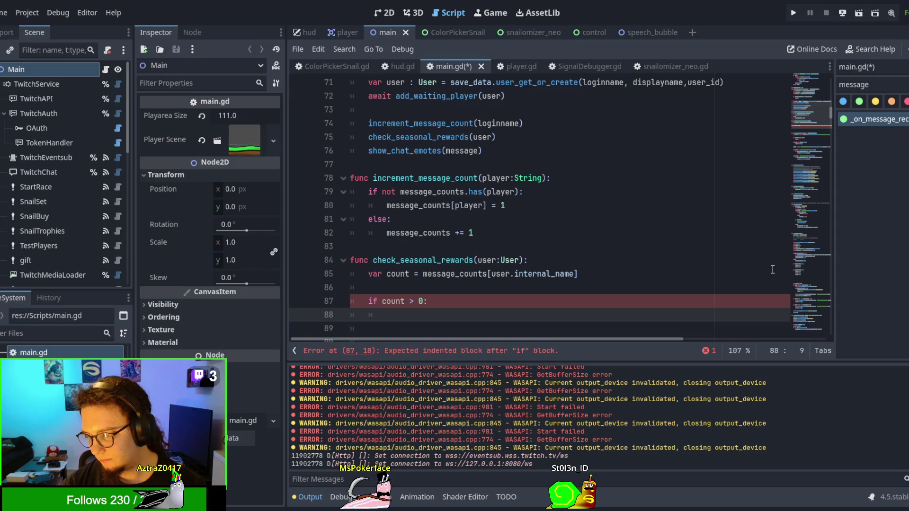
text(gift()
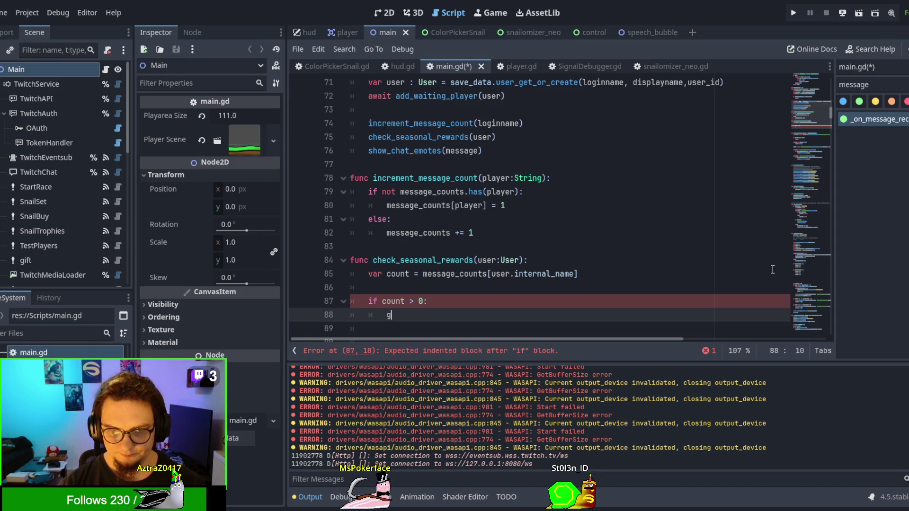
key(BackSpace)
key(BackSpace)
key(BackSpace)
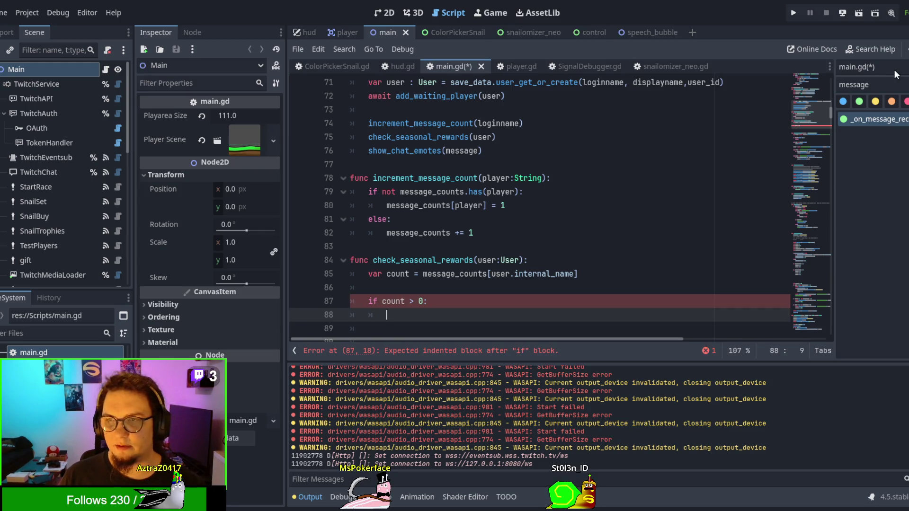
double_click(862, 84)
Jump to _on_gift_command_received via the 'gift' method filter and highlight uses of args
text(gift)
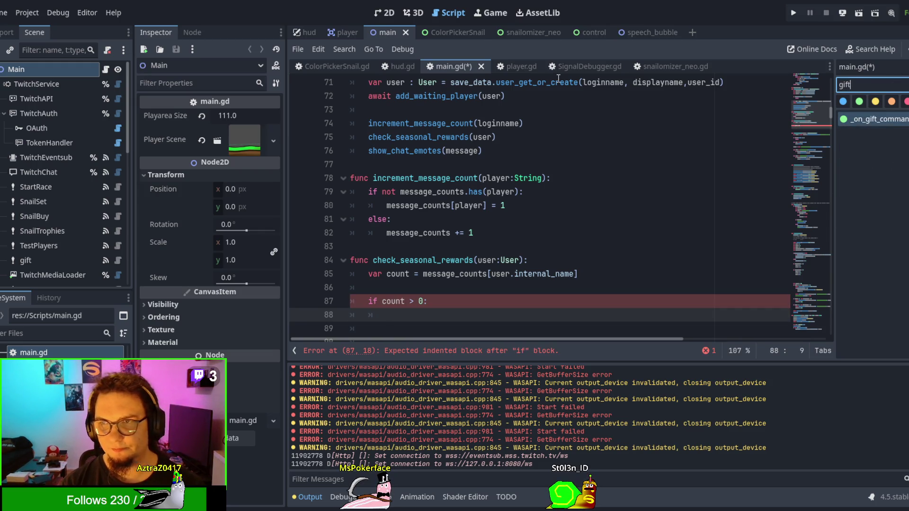
key(Return)
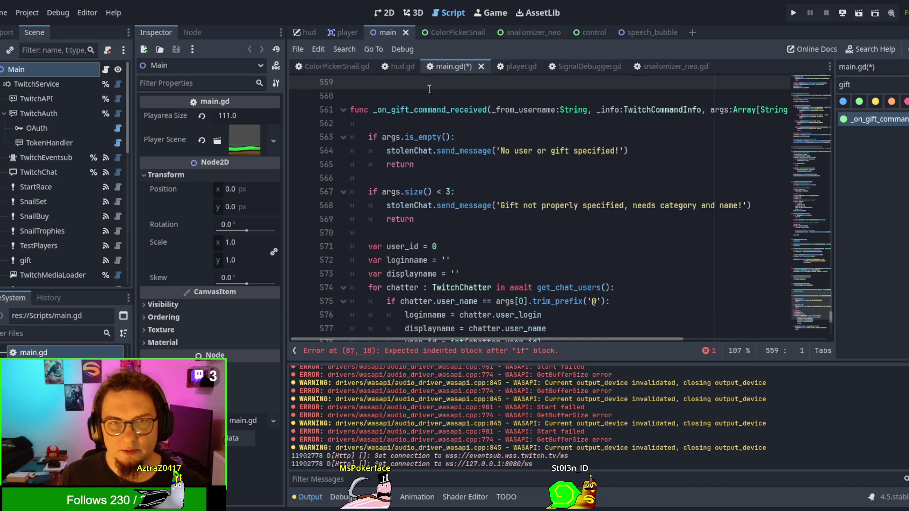
scroll(436, 130, down, 3)
scroll(412, 184, down, 2)
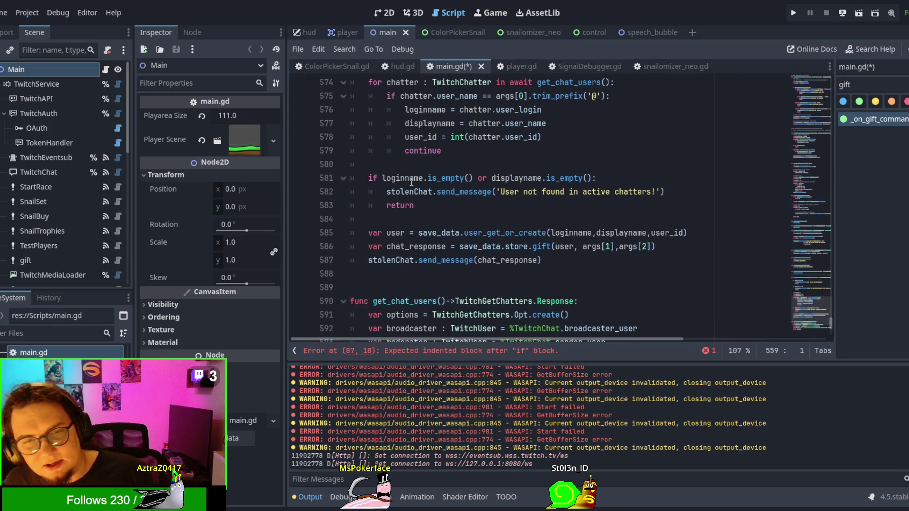
scroll(423, 196, up, 5)
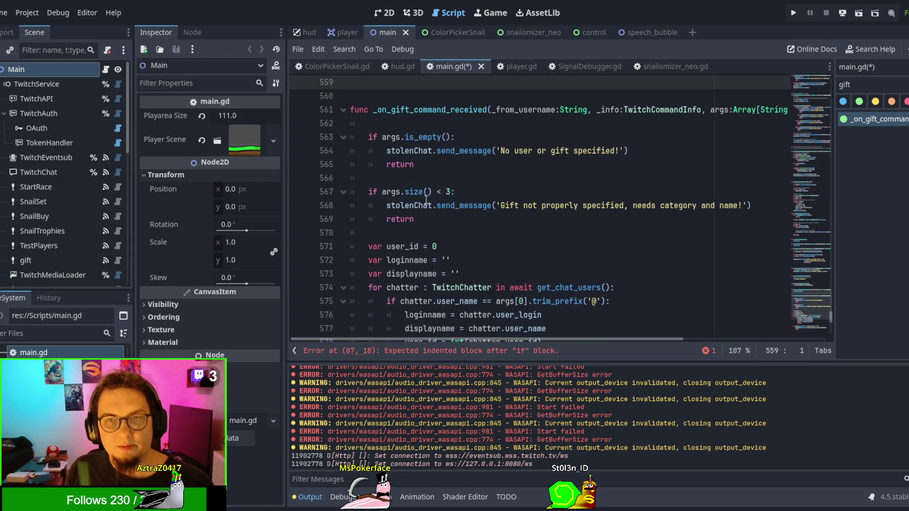
scroll(608, 266, up, 1)
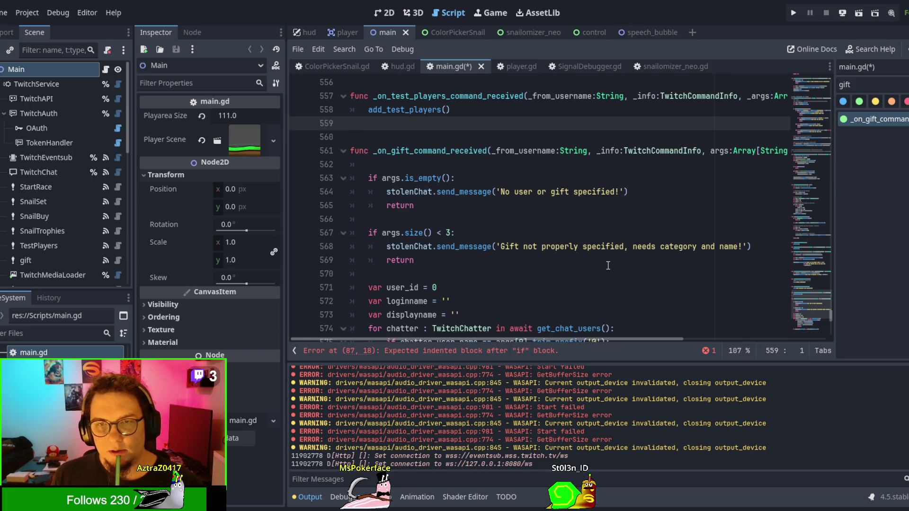
double_click(392, 179)
scroll(569, 251, down, 2)
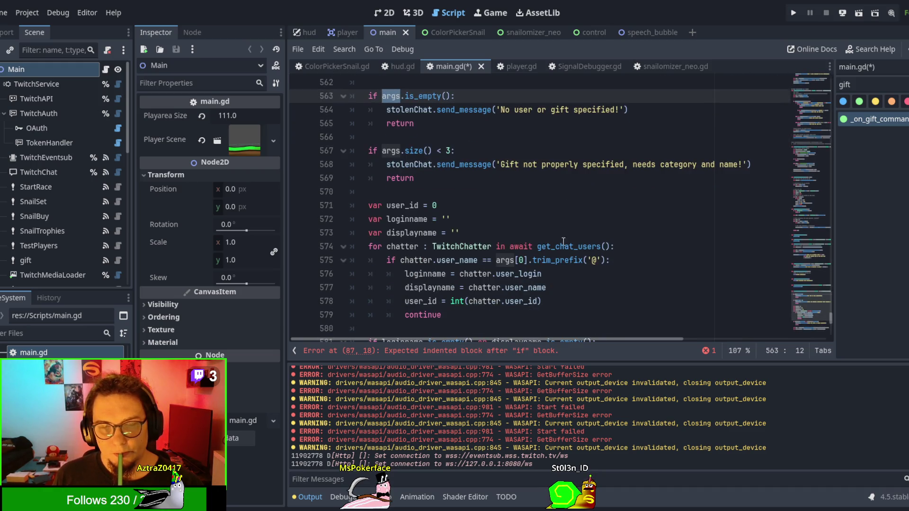
Inspect the handler's user lookup, highlighting the loginname, displayname and user variables
mouse_move(364, 205)
mouse_down()
mouse_move(521, 331)
mouse_move(551, 232)
mouse_up()
scroll(552, 233, up, 10)
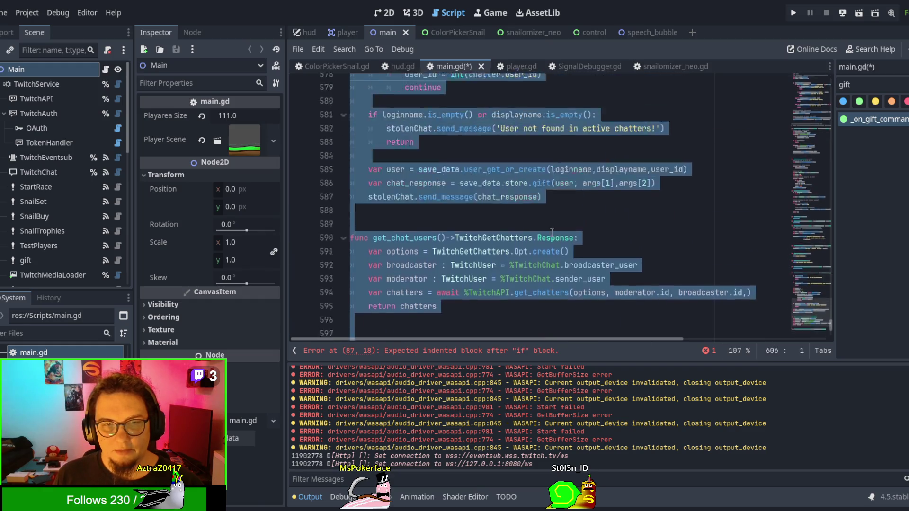
scroll(552, 232, down, 3)
click(489, 180)
scroll(491, 186, down, 1)
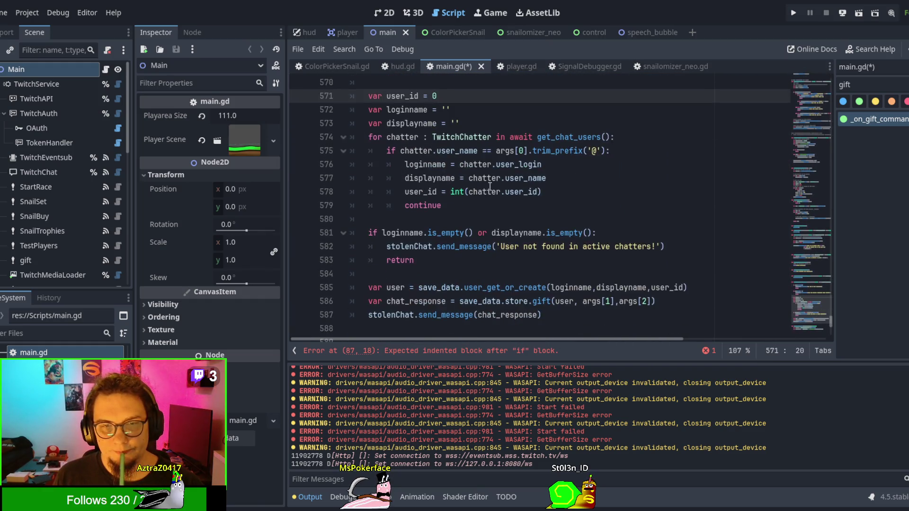
scroll(490, 186, up, 3)
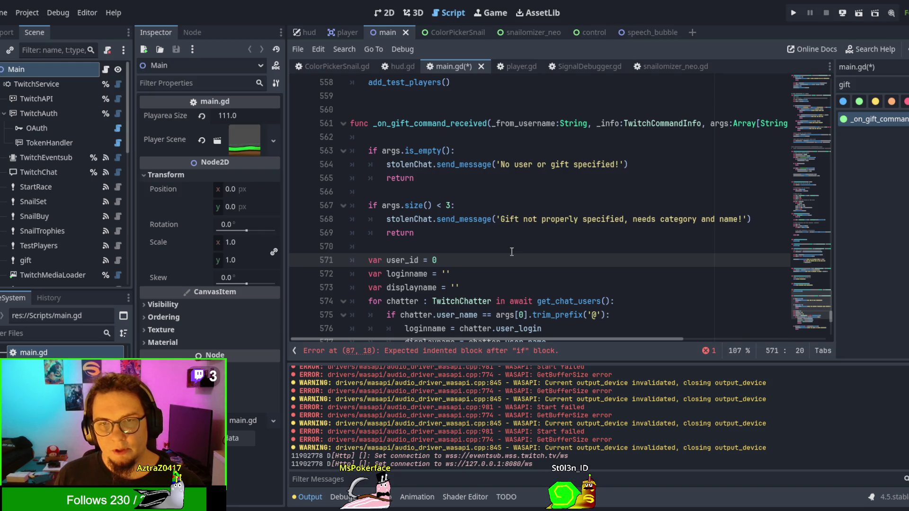
scroll(512, 252, down, 1)
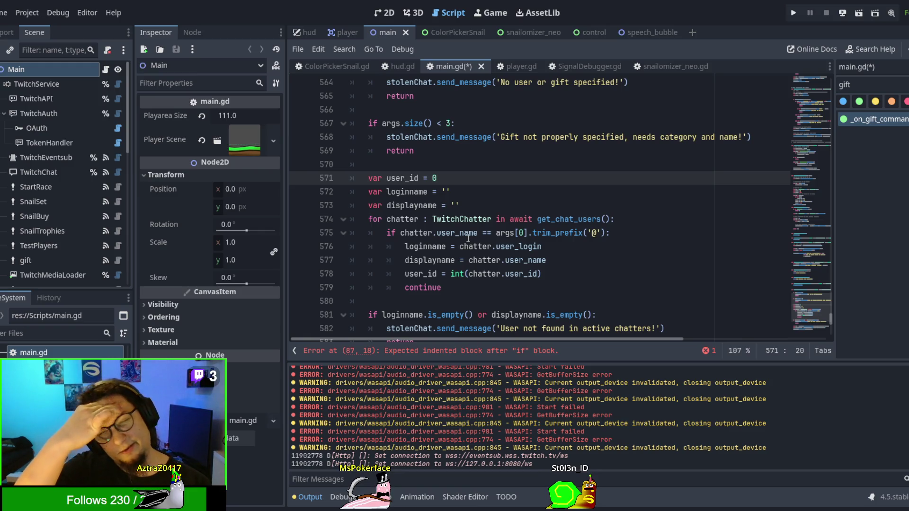
scroll(467, 238, down, 2)
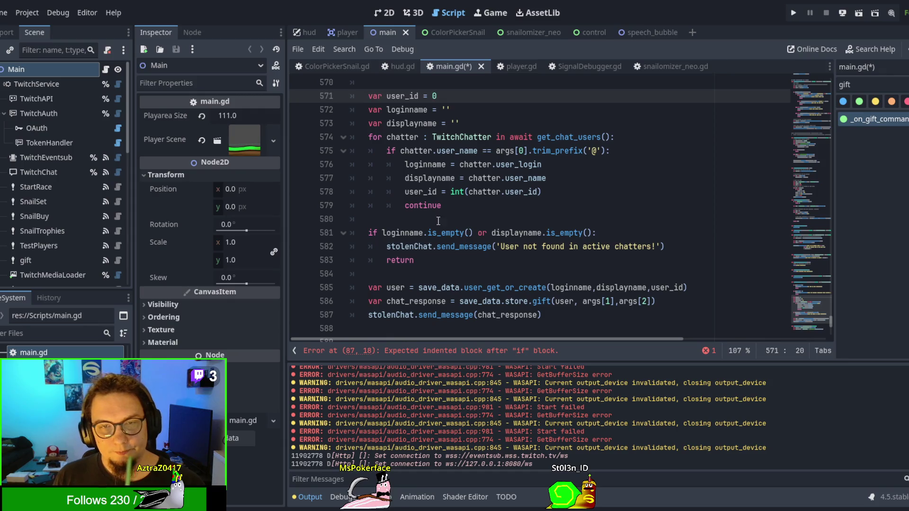
double_click(425, 164)
double_click(430, 180)
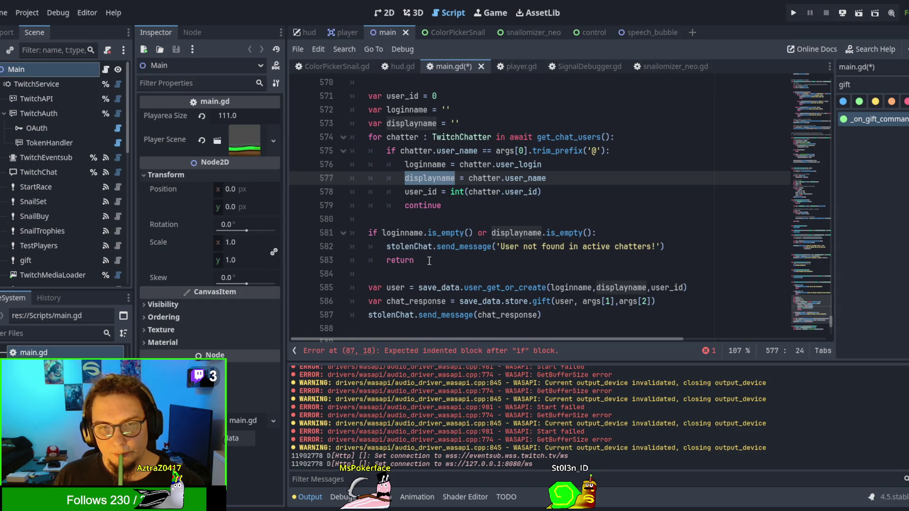
scroll(430, 261, down, 1)
double_click(395, 247)
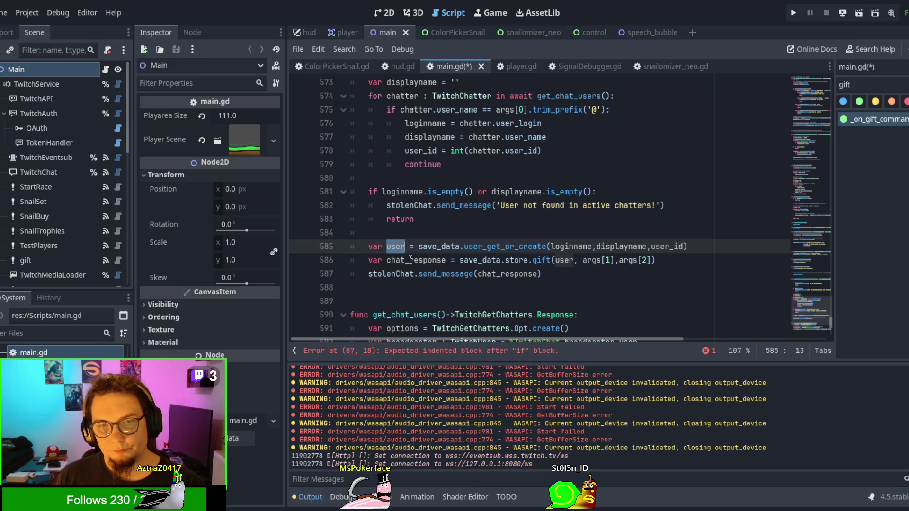
Insert a `func gift_user(loginname, displayname, user_id):` header above the user_get_or_create line
click(409, 233)
key(Return)
key(BackSpace)
text(func gift(_)
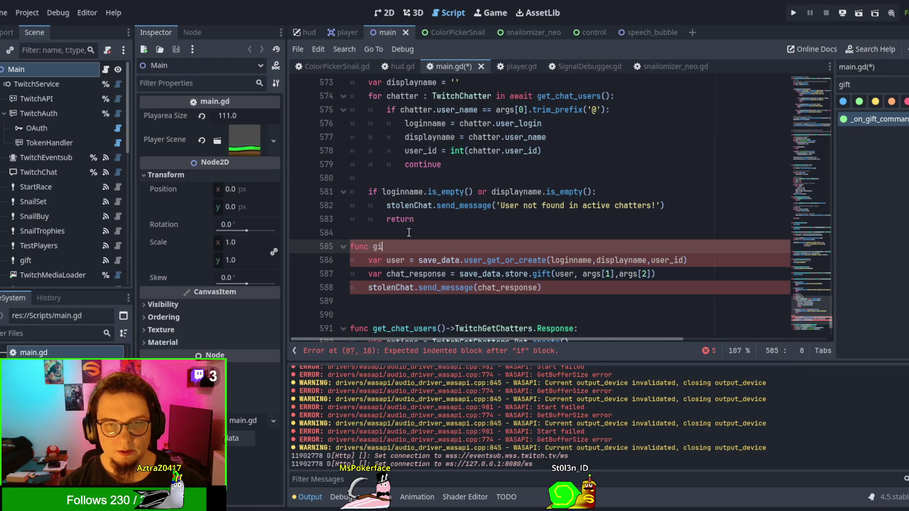
key(BackSpace)
key(BackSpace)
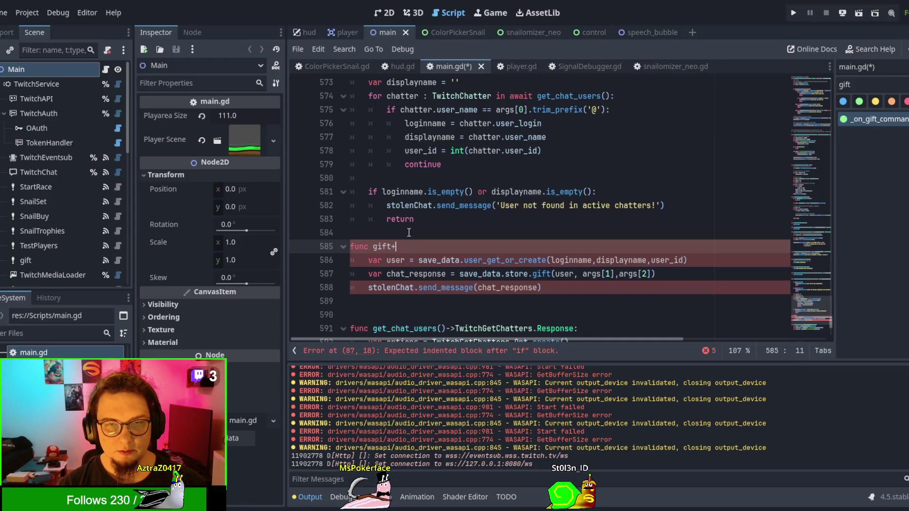
text(_user()
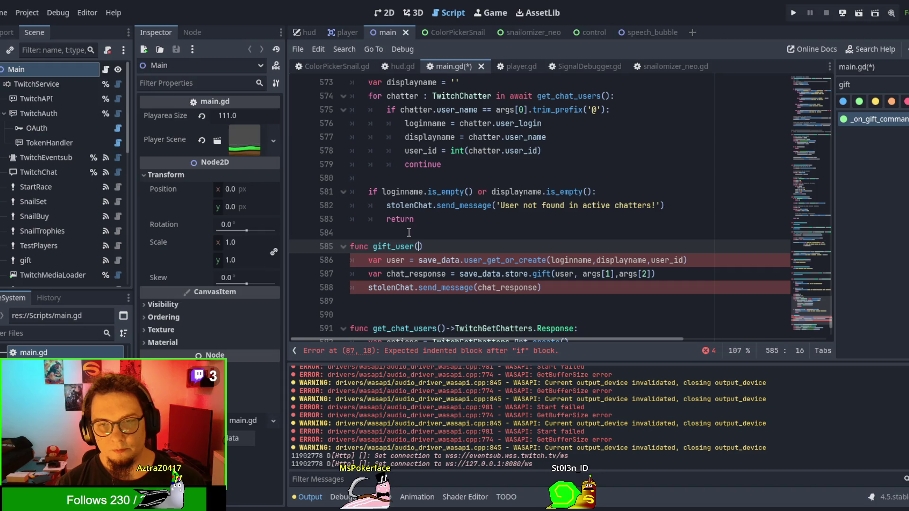
text(login)
text(name, displaynam)
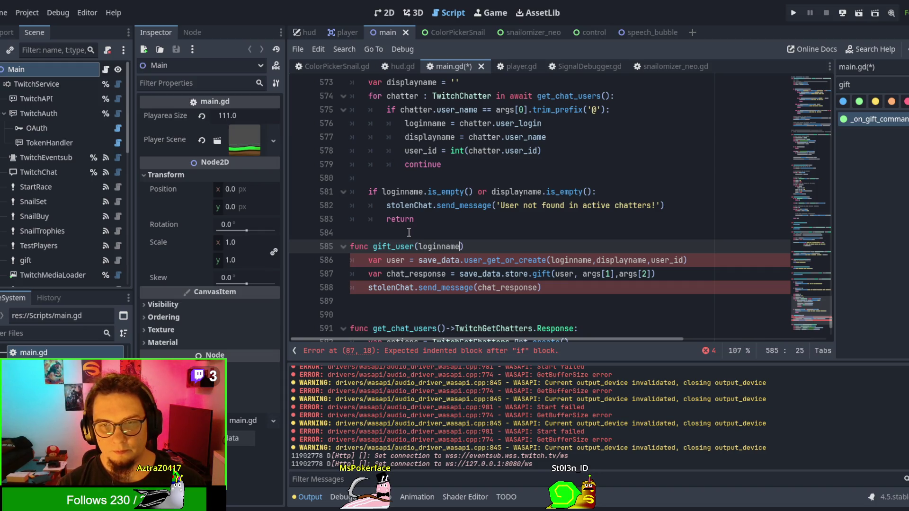
text(e, user_+)
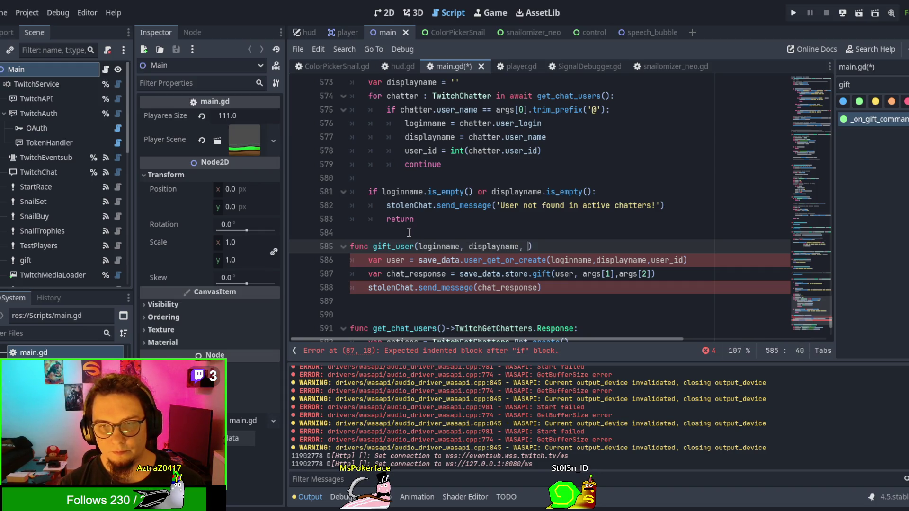
key(BackSpace)
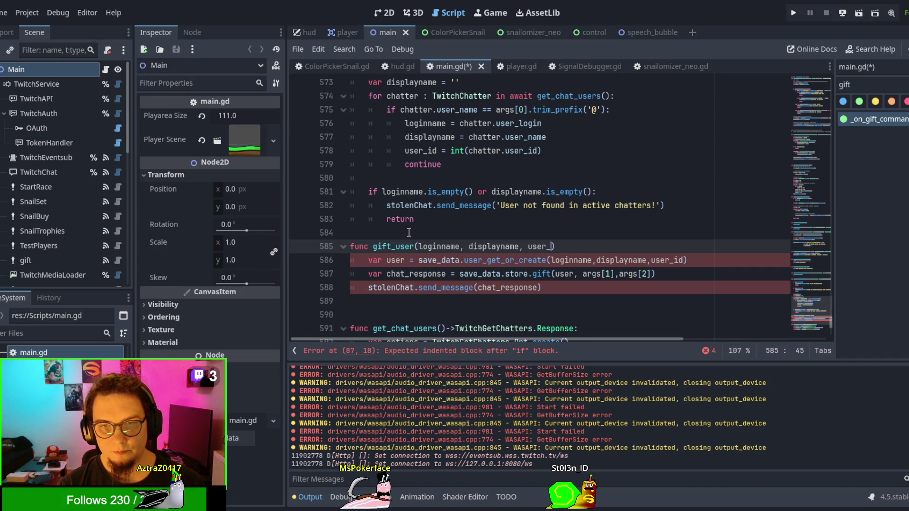
text(id)
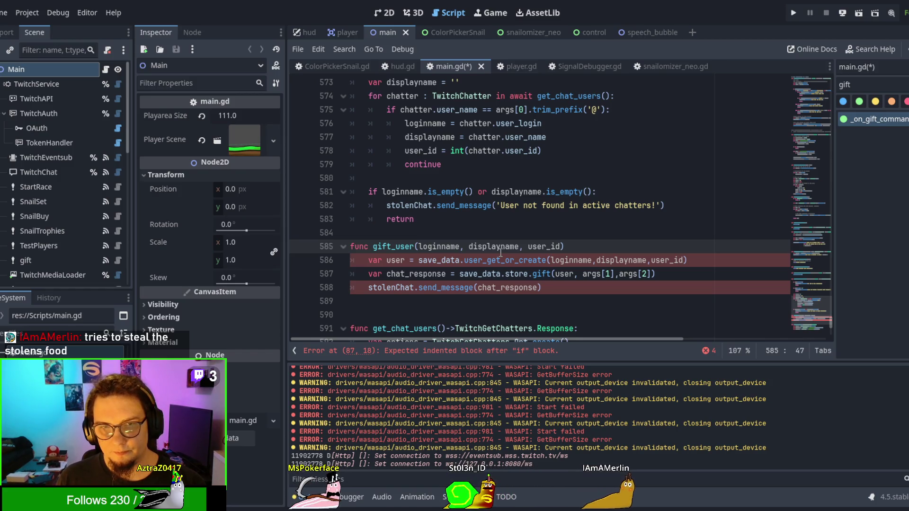
double_click(668, 260)
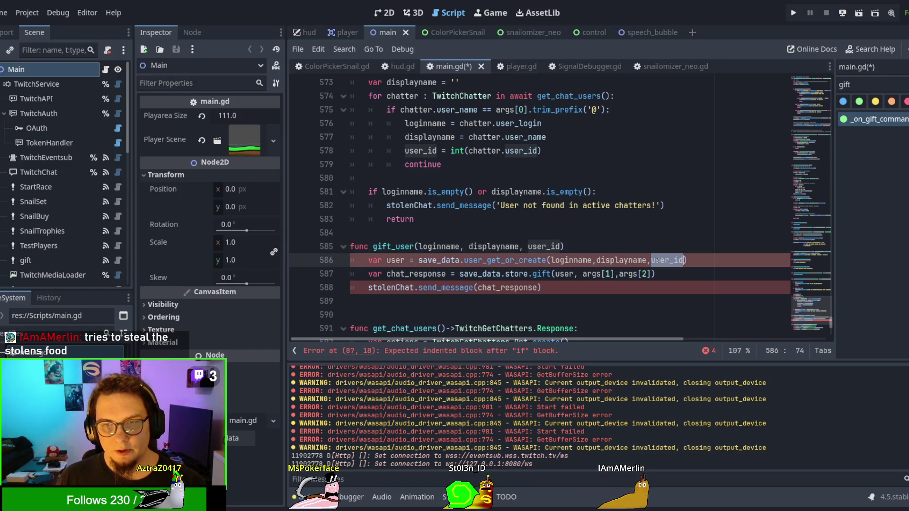
scroll(639, 278, up, 1)
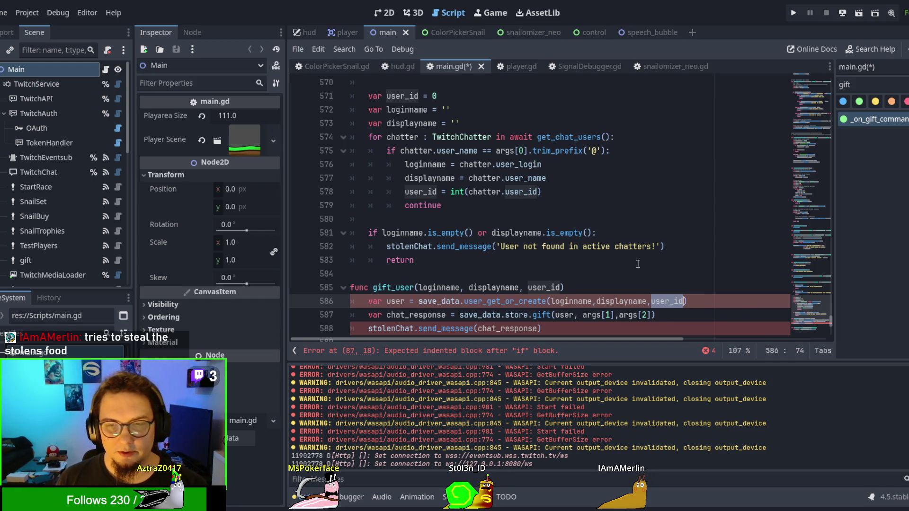
scroll(606, 241, down, 1)
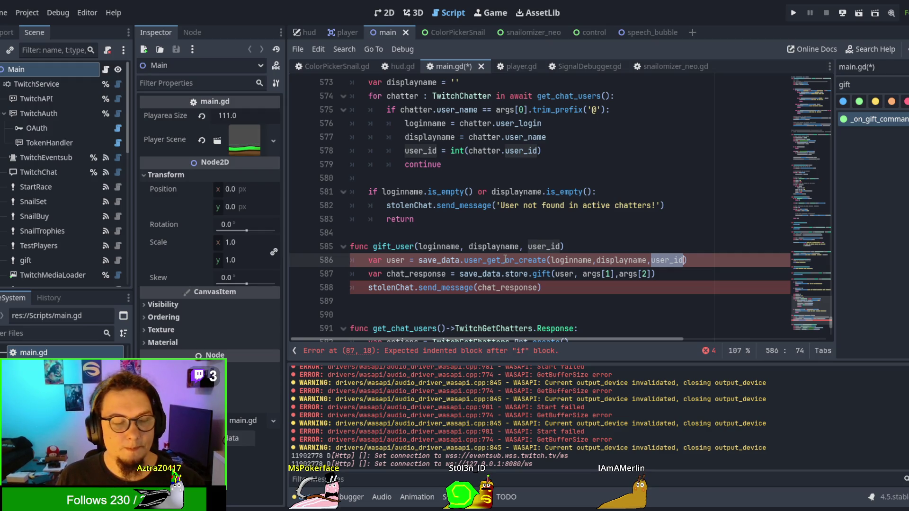
Inspect user_get_or_create and the defaults in savedata.gd, then return to main.gd's gift_user
ctrl+click(505, 260)
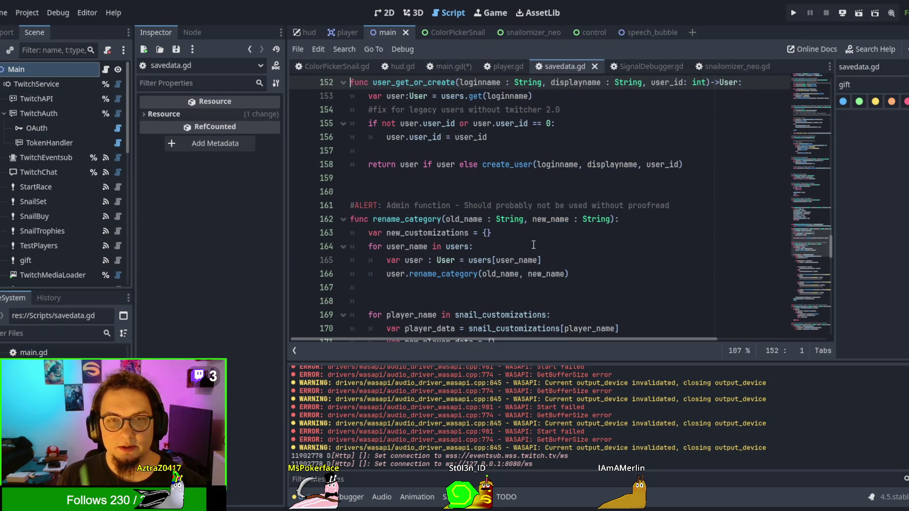
scroll(533, 246, up, 1)
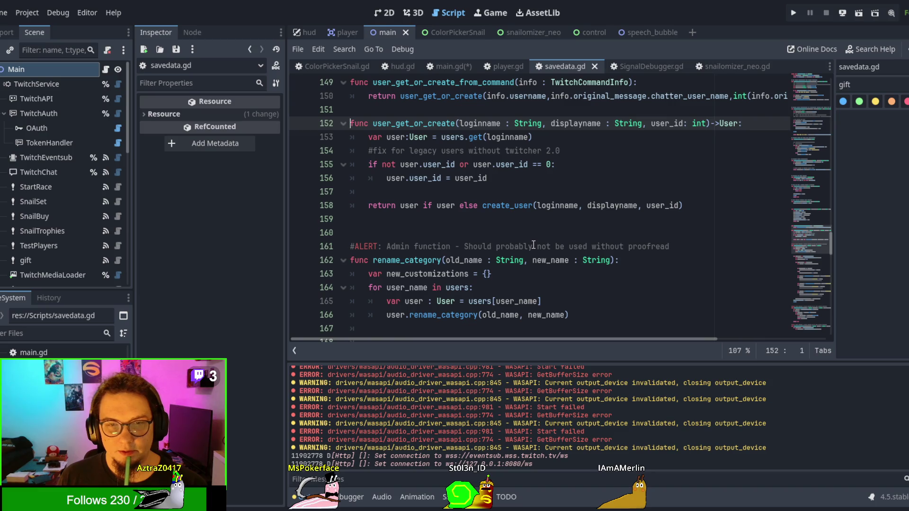
scroll(533, 245, up, 1)
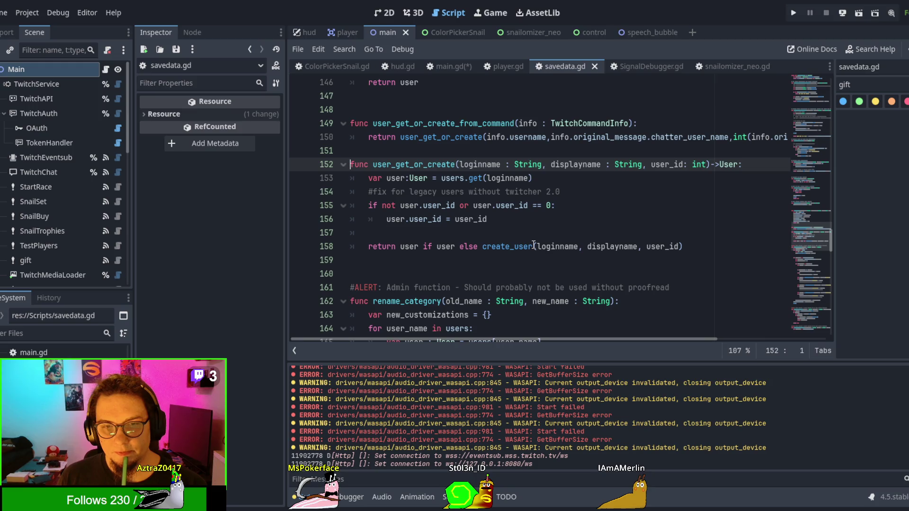
scroll(533, 245, down, 1)
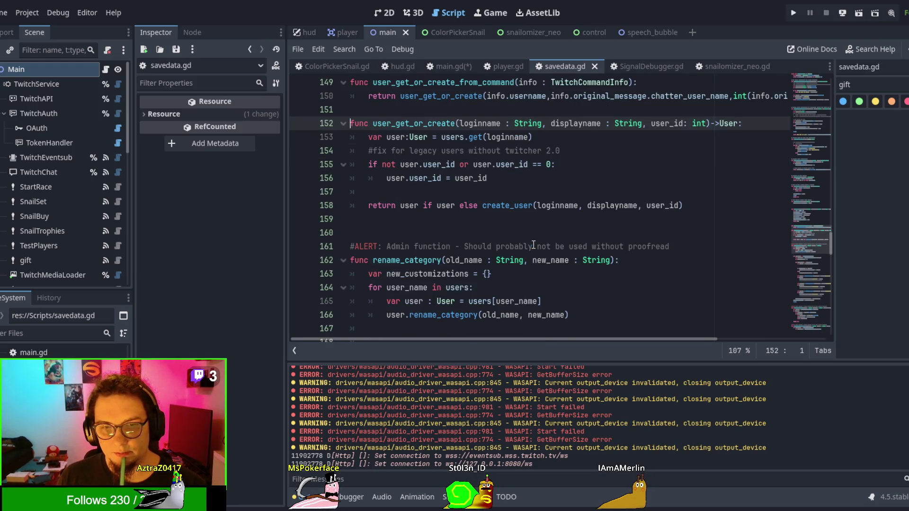
key(ctrl+Home)
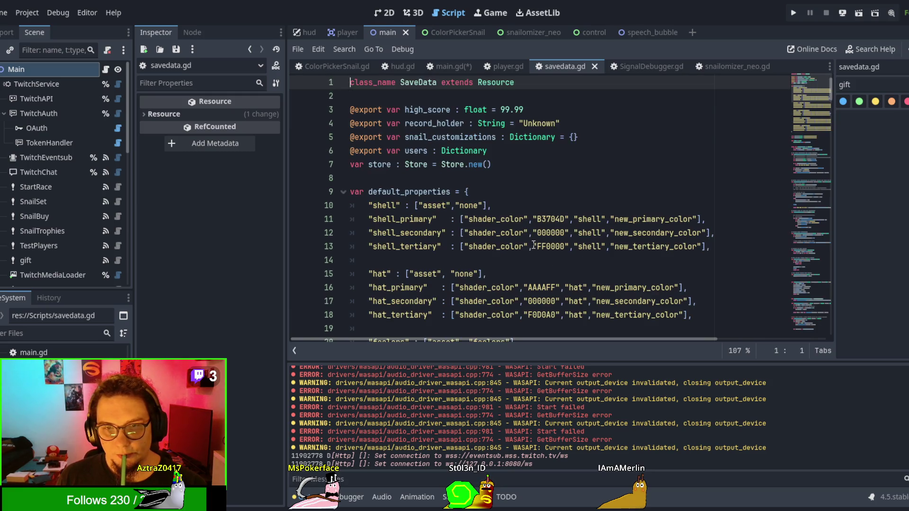
scroll(533, 245, down, 7)
scroll(531, 234, up, 4)
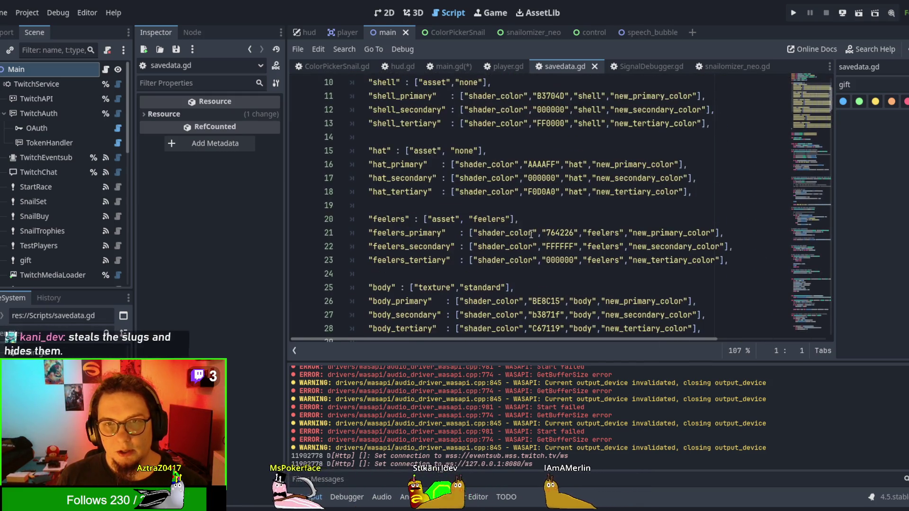
scroll(531, 234, up, 3)
key(alt+Left)
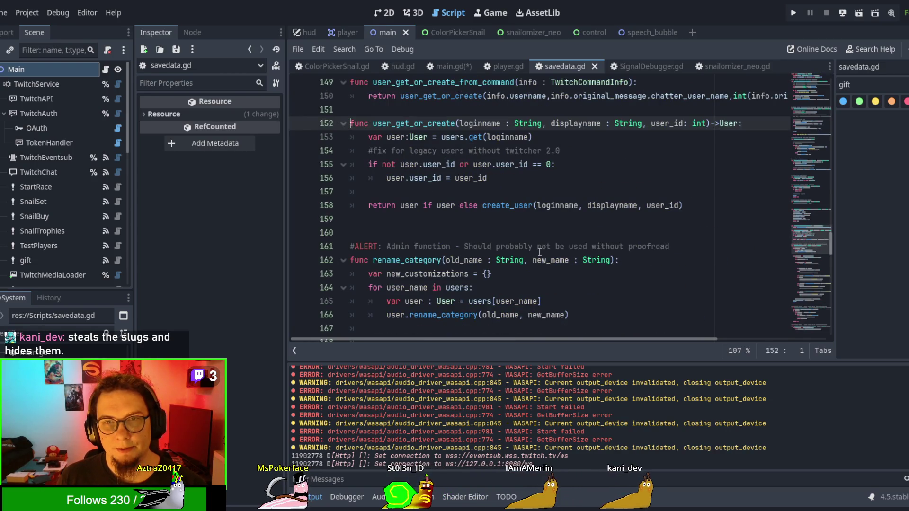
key(alt+Left)
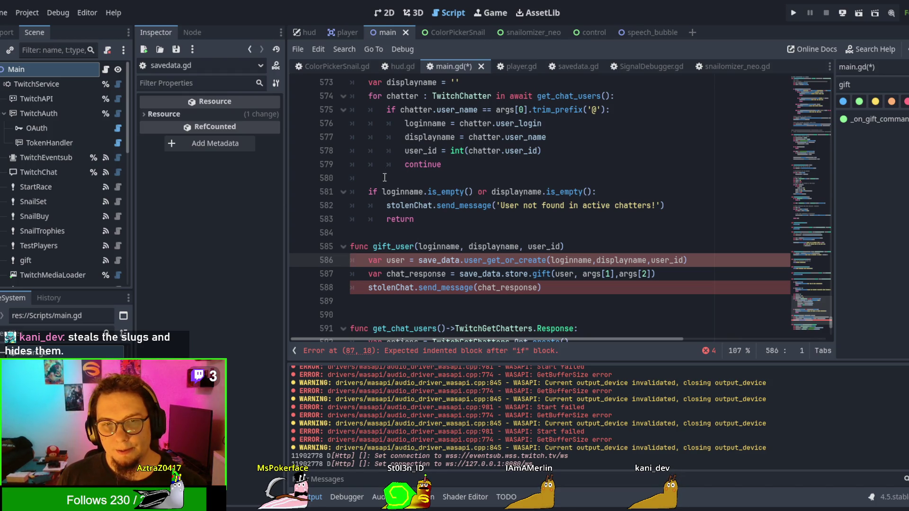
scroll(385, 178, up, 2)
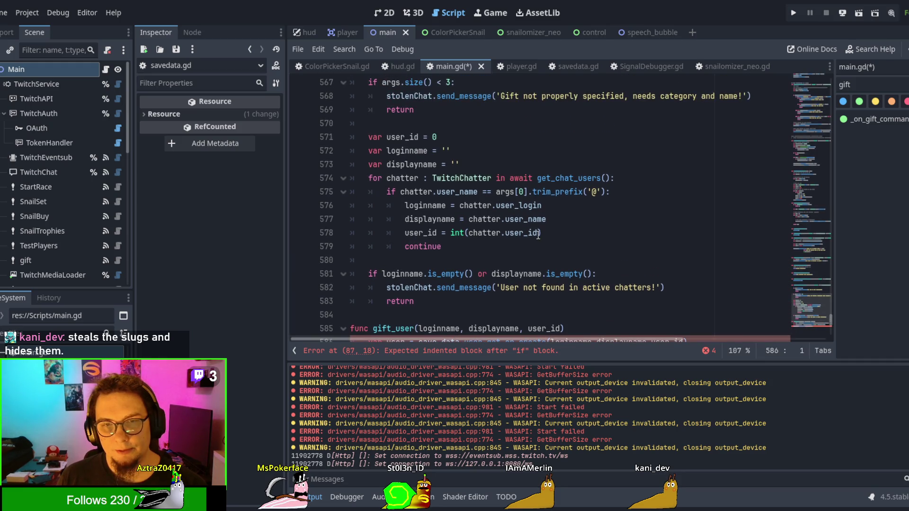
click(475, 232)
double_click(475, 232)
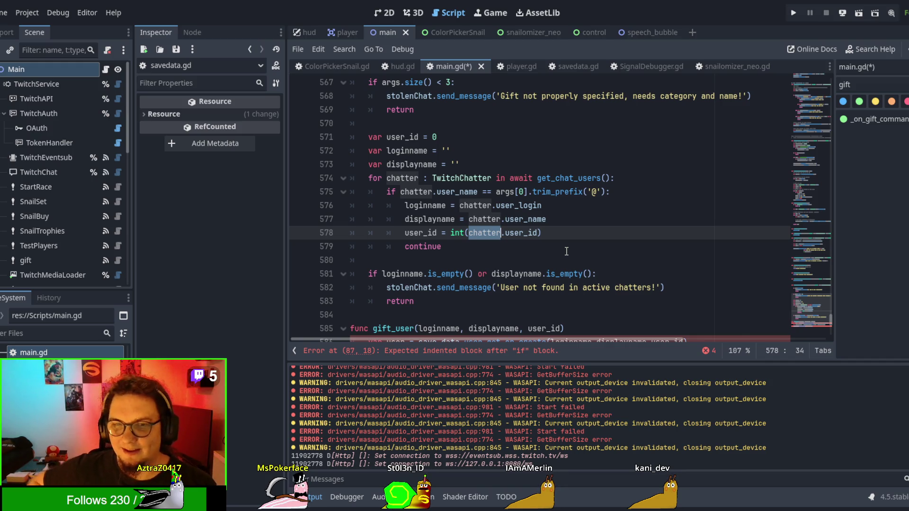
Review the gift_user signature area in main.gd
scroll(559, 242, down, 2)
scroll(544, 223, up, 2)
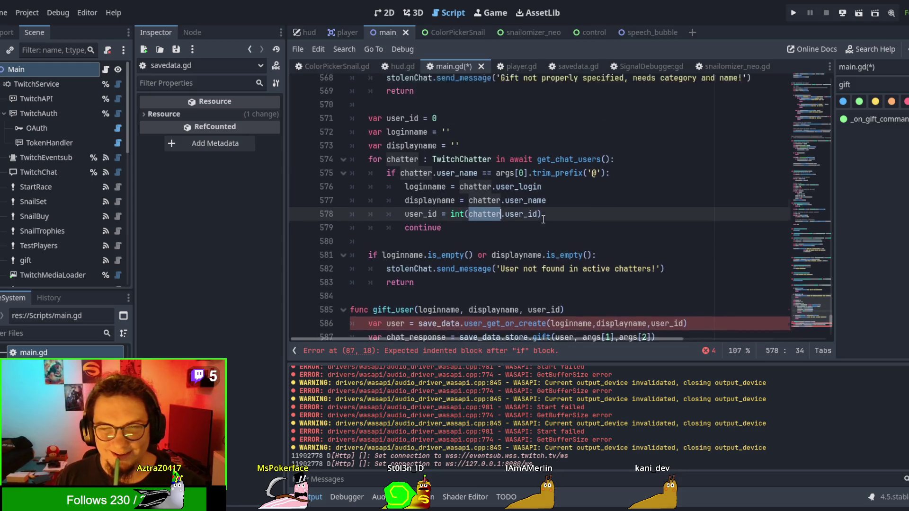
scroll(543, 219, down, 2)
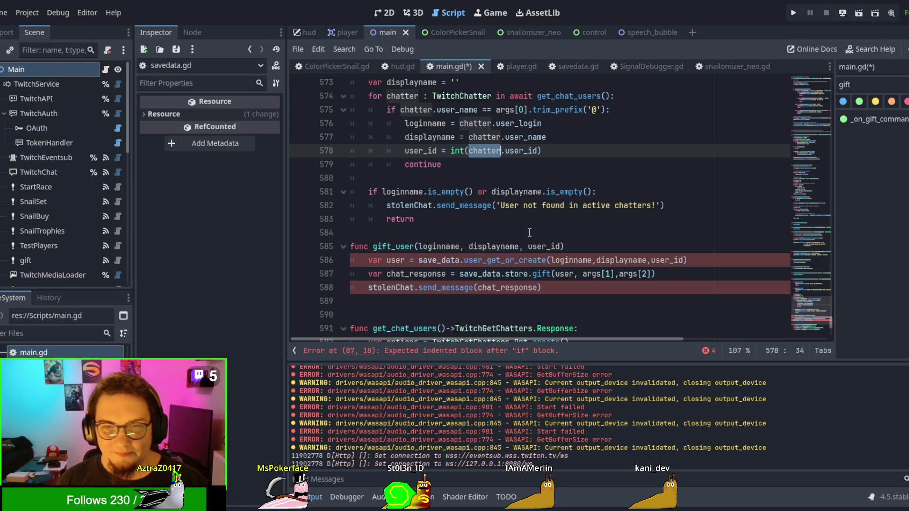
click(419, 246)
scroll(530, 211, down, 1)
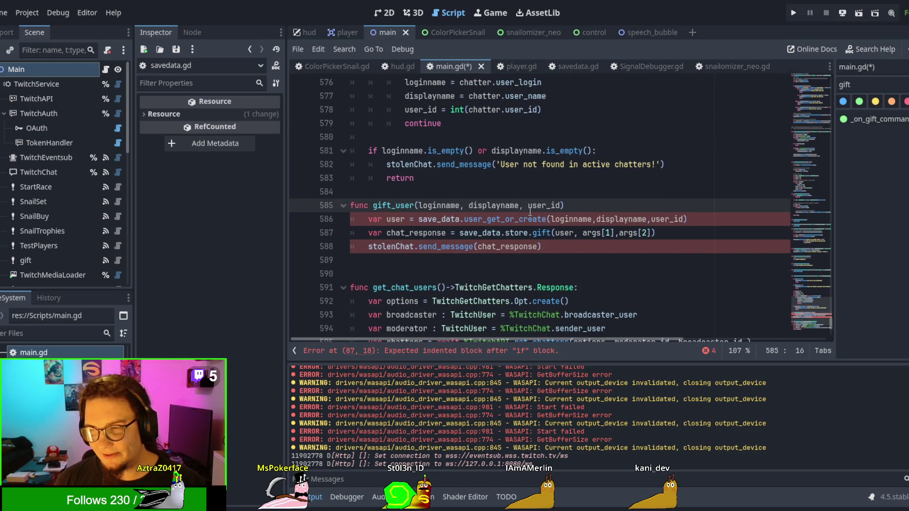
scroll(516, 283, up, 1)
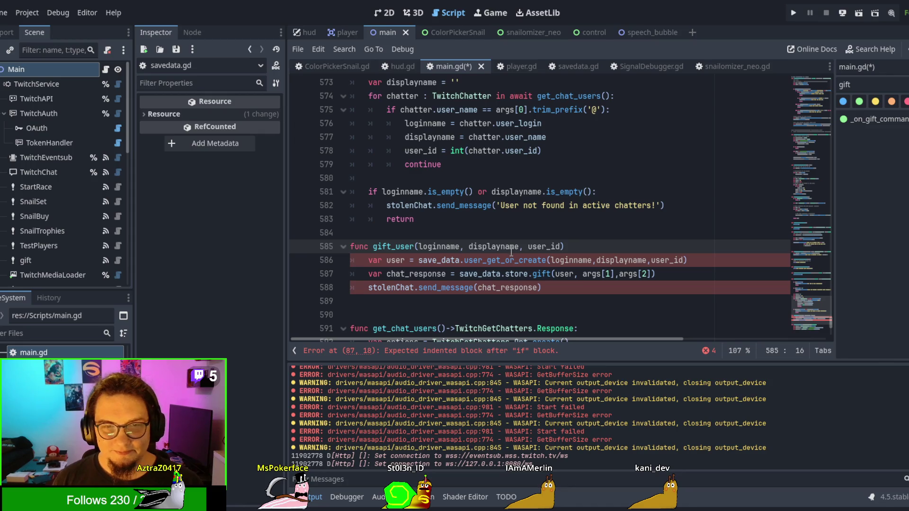
scroll(510, 251, up, 1)
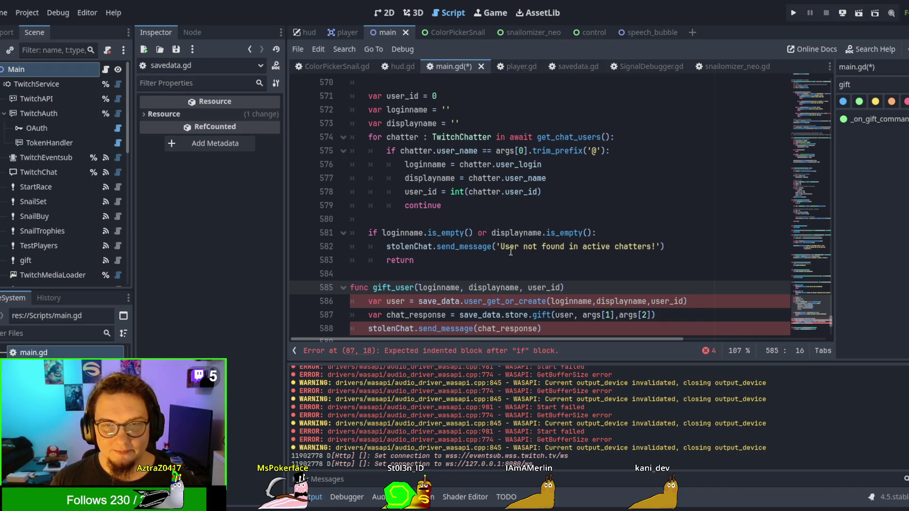
Review the chatter lookup loop around line 578, then switch to the player scene
scroll(510, 251, up, 1)
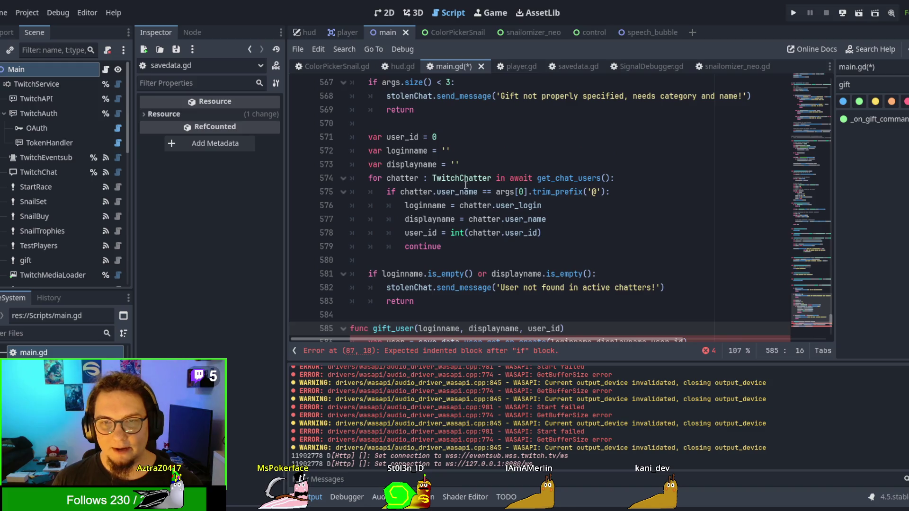
drag(467, 164, 623, 258)
click(624, 258)
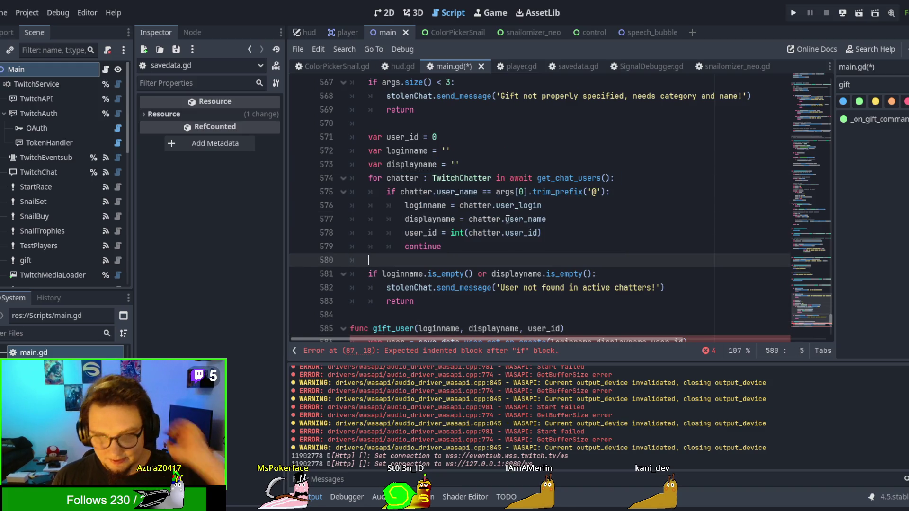
double_click(488, 233)
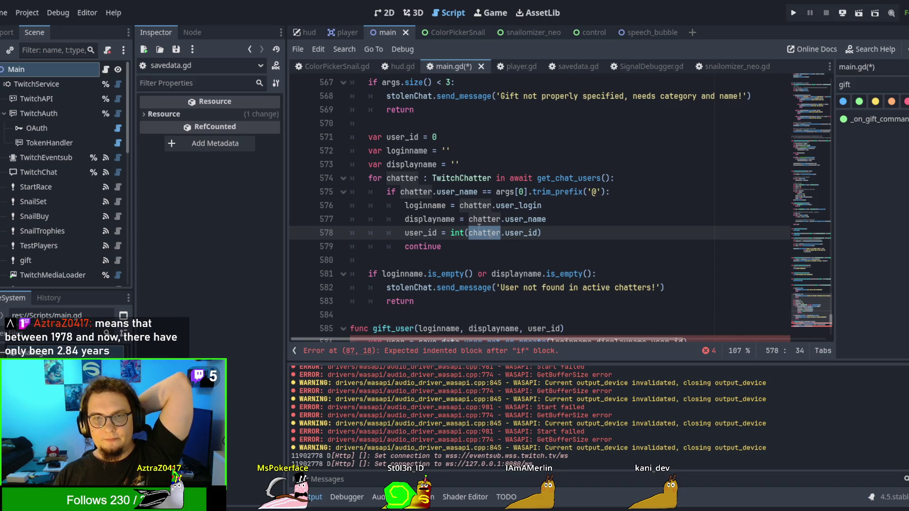
mouse_move(369, 179)
mouse_down()
mouse_move(492, 235)
mouse_move(500, 256)
mouse_up()
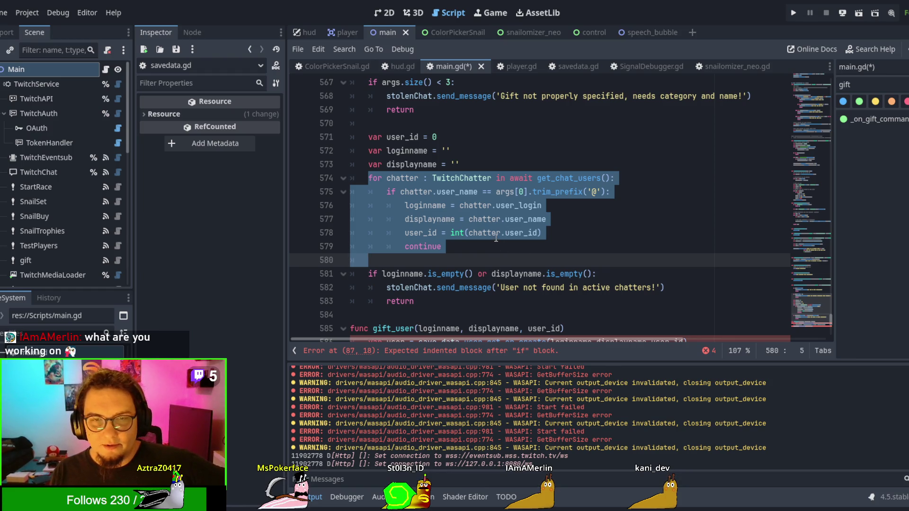
click(494, 245)
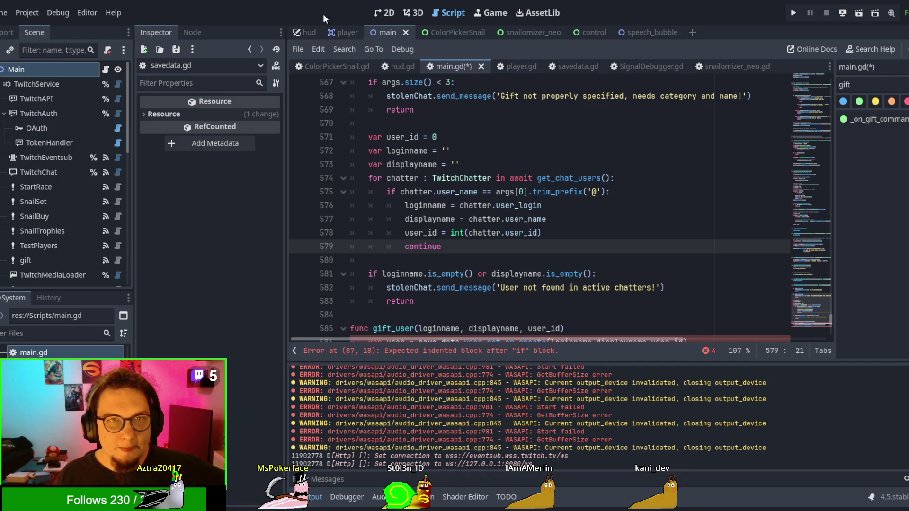
click(343, 32)
Show the player scene in the 2D view and expand the snail's hat node
click(385, 16)
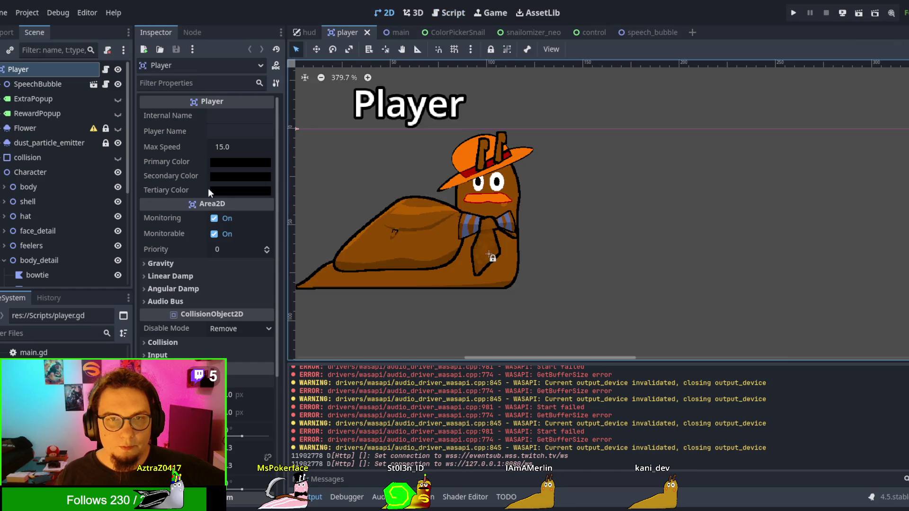
scroll(52, 232, down, 2)
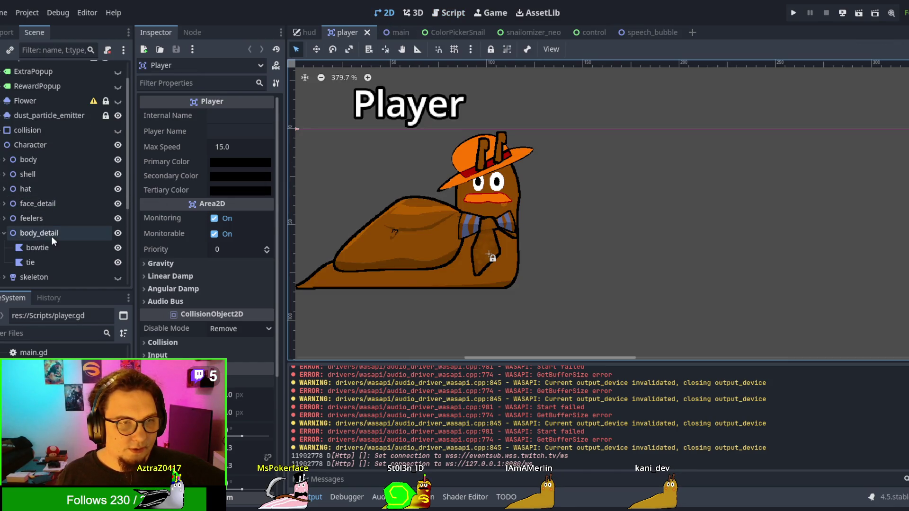
click(19, 189)
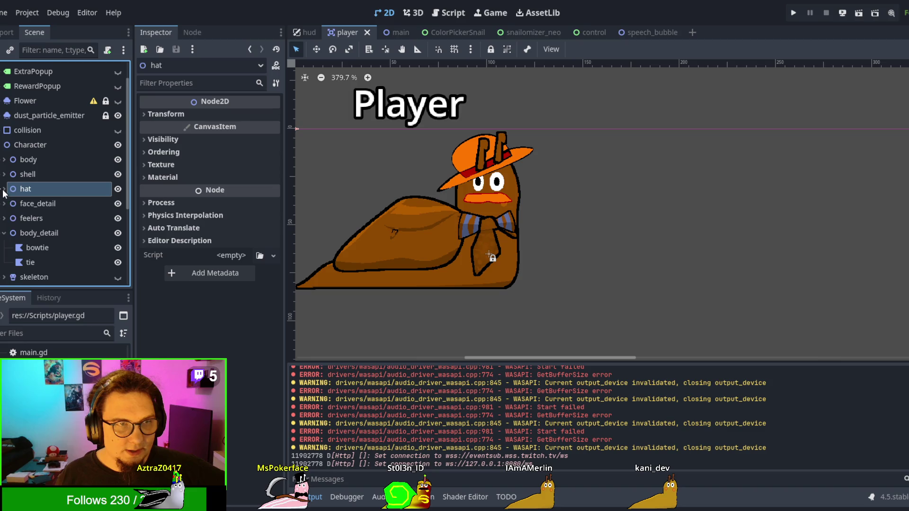
click(4, 189)
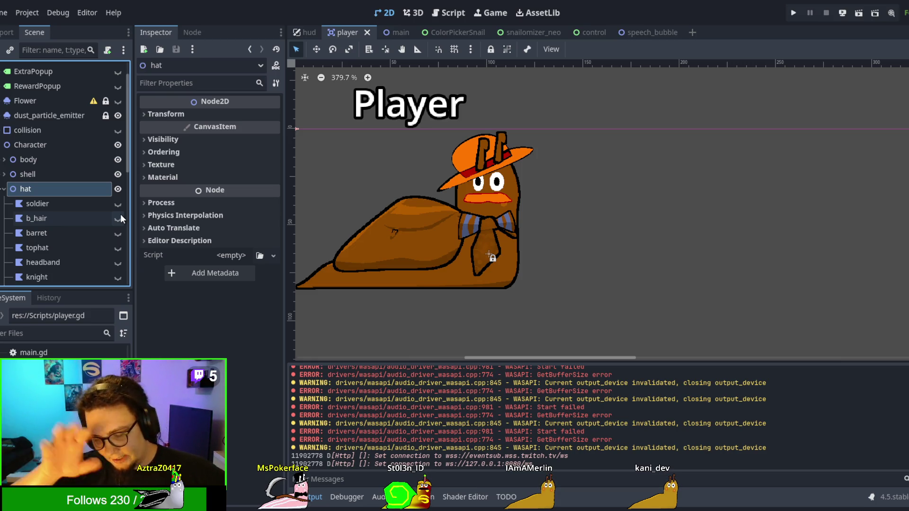
scroll(105, 206, down, 3)
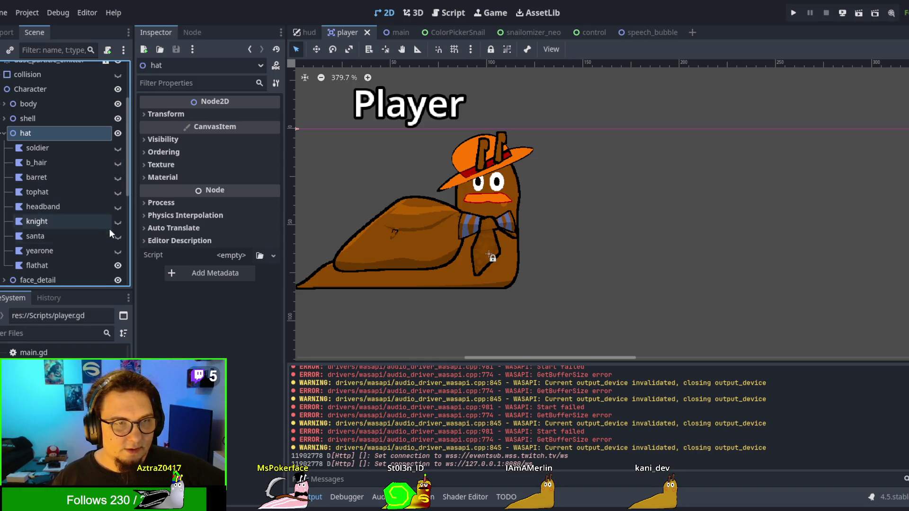
Hide the flat hat, toggle the santa hat on and off, then return to the main race scene
click(118, 265)
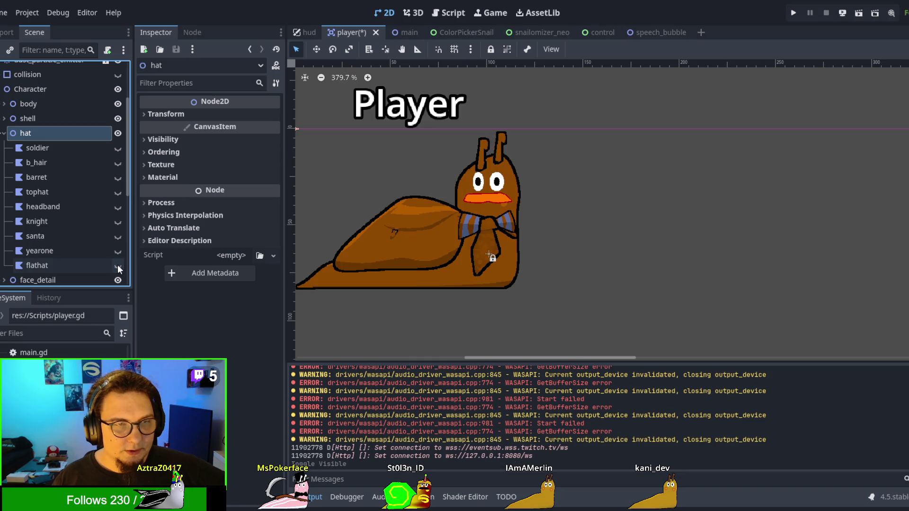
click(119, 233)
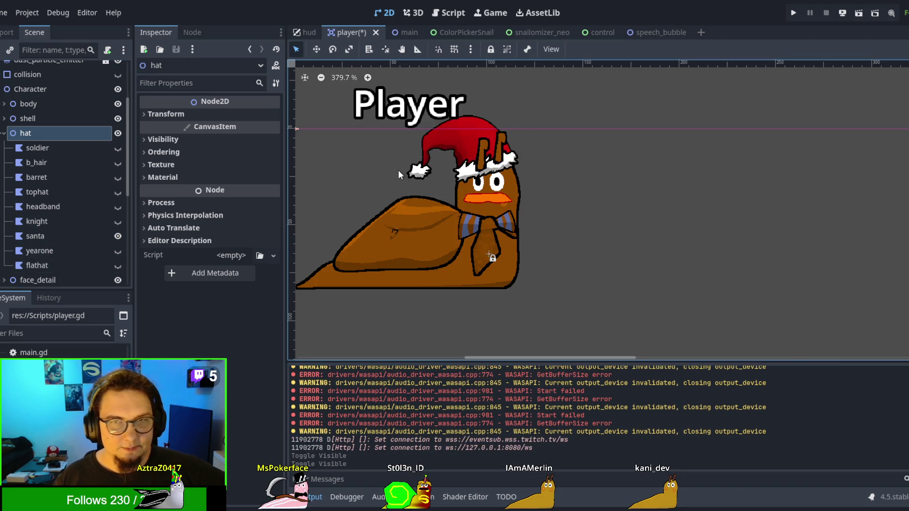
click(118, 235)
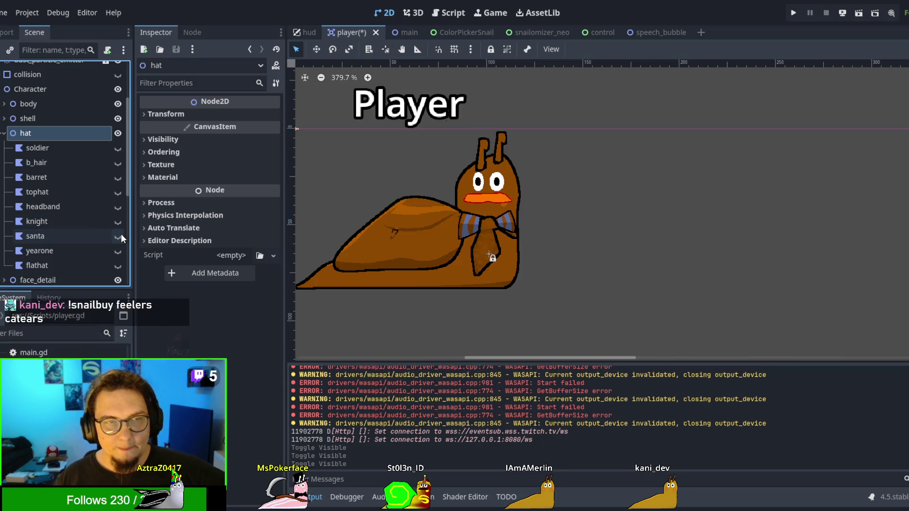
click(120, 234)
click(120, 233)
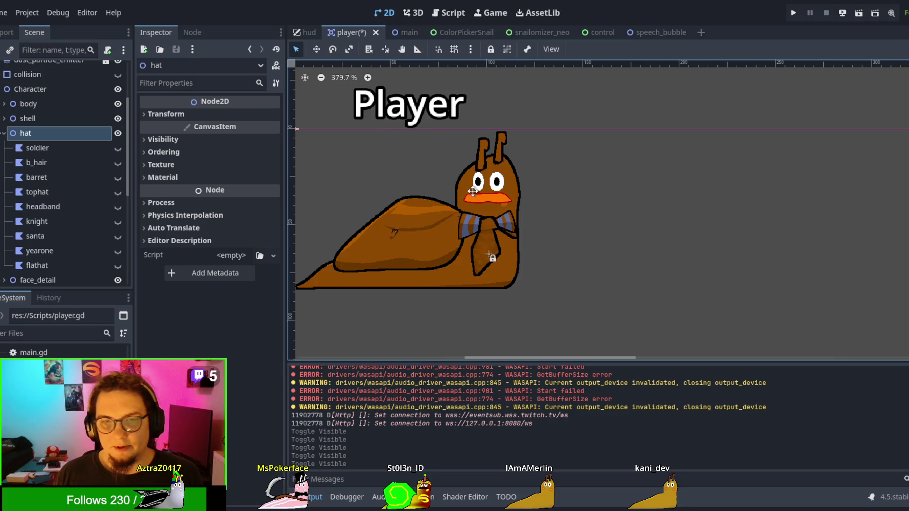
drag(473, 191, 557, 209)
scroll(556, 209, up, 1)
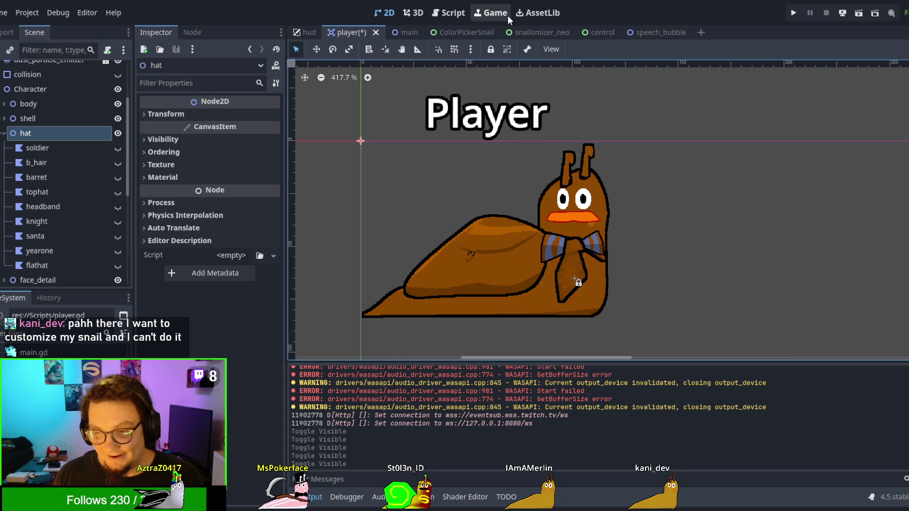
click(397, 34)
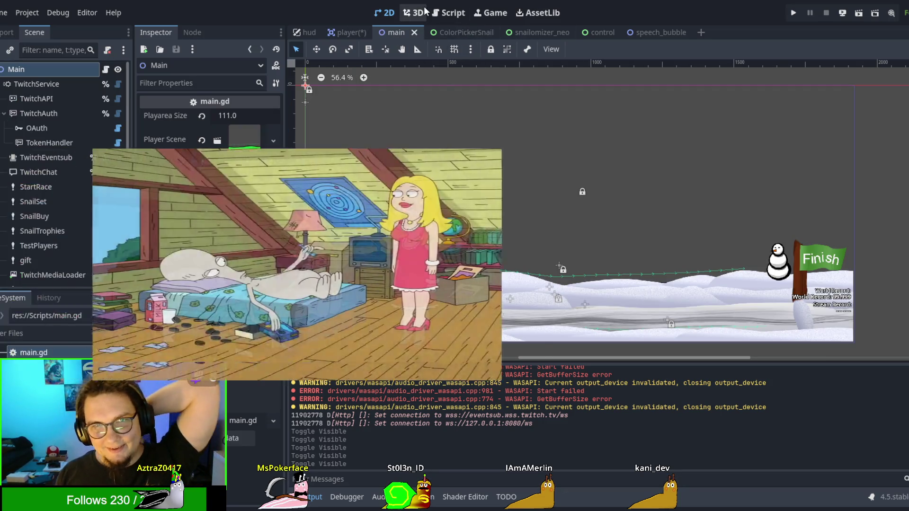
click(449, 13)
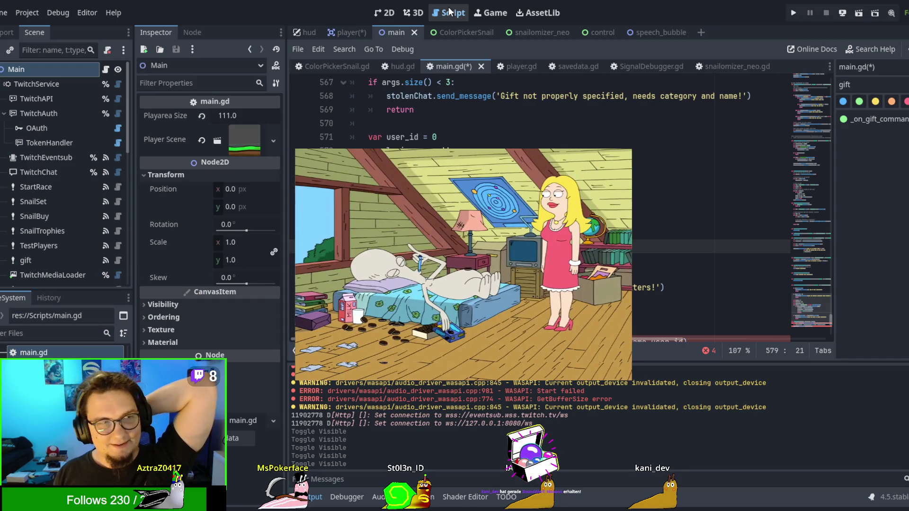
scroll(540, 213, down, 2)
scroll(557, 265, down, 1)
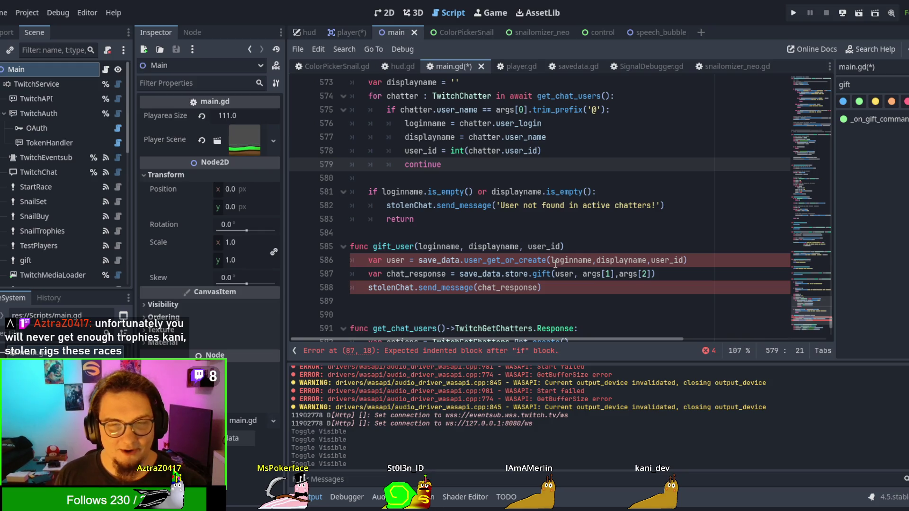
scroll(557, 264, up, 1)
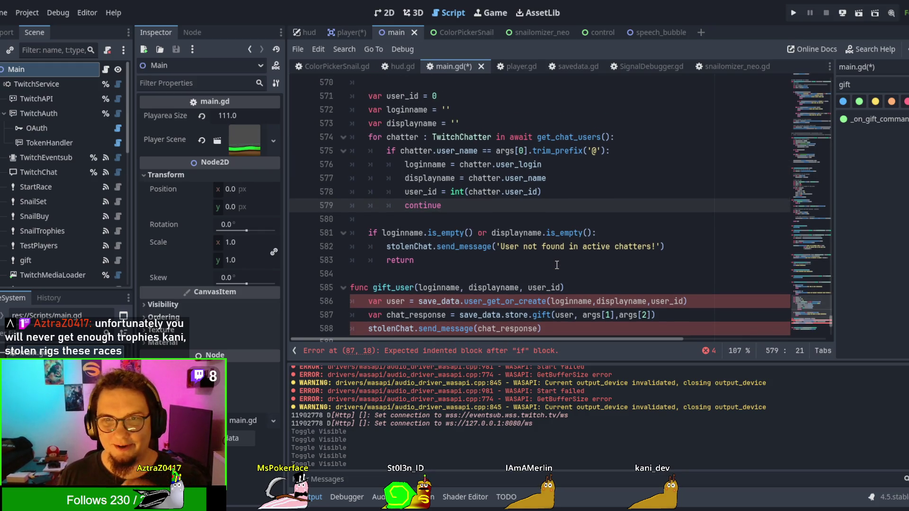
scroll(557, 264, down, 1)
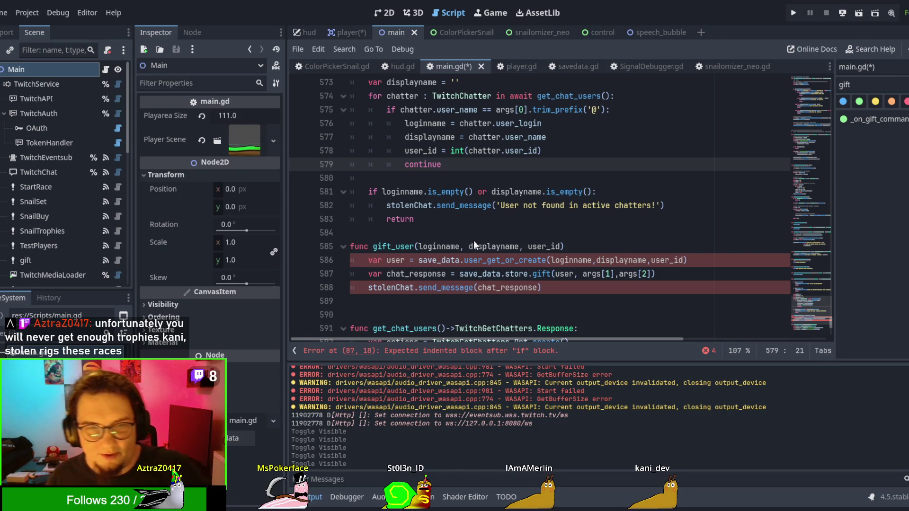
scroll(468, 254, down, 2)
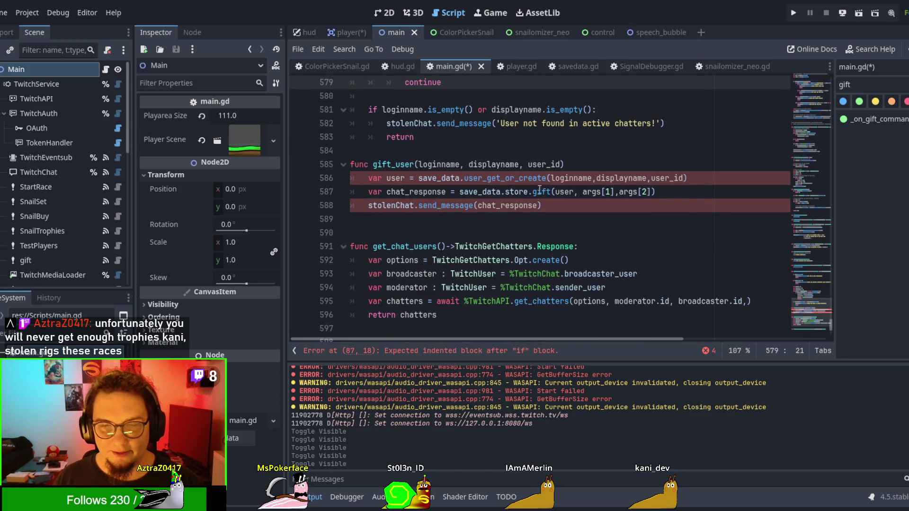
scroll(529, 218, up, 1)
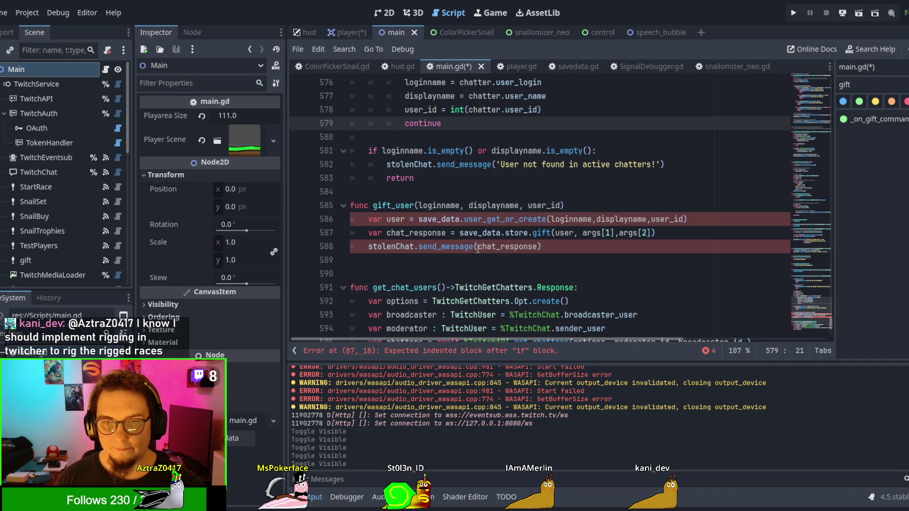
scroll(495, 229, up, 1)
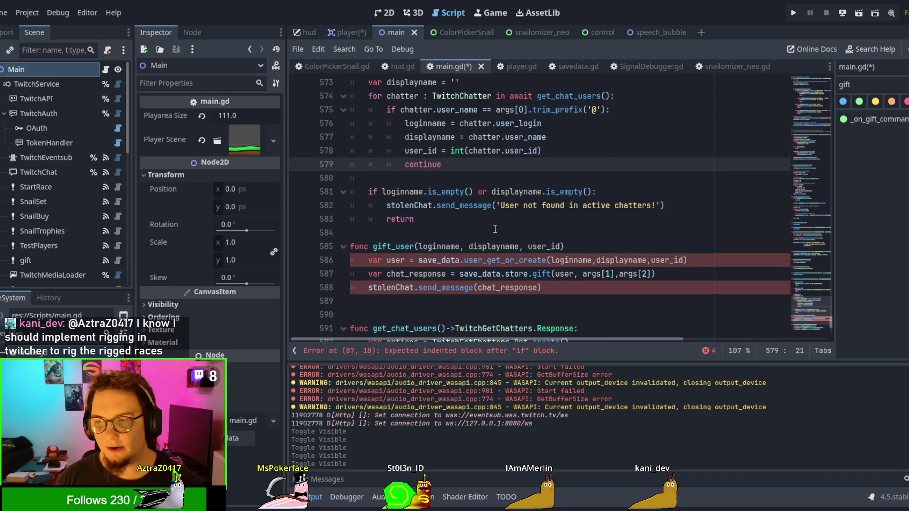
scroll(495, 229, up, 1)
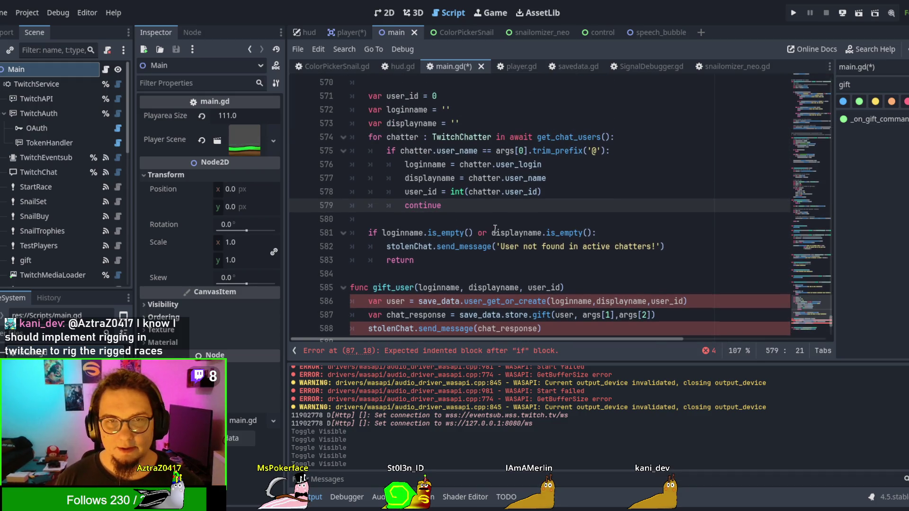
double_click(449, 137)
scroll(516, 192, up, 1)
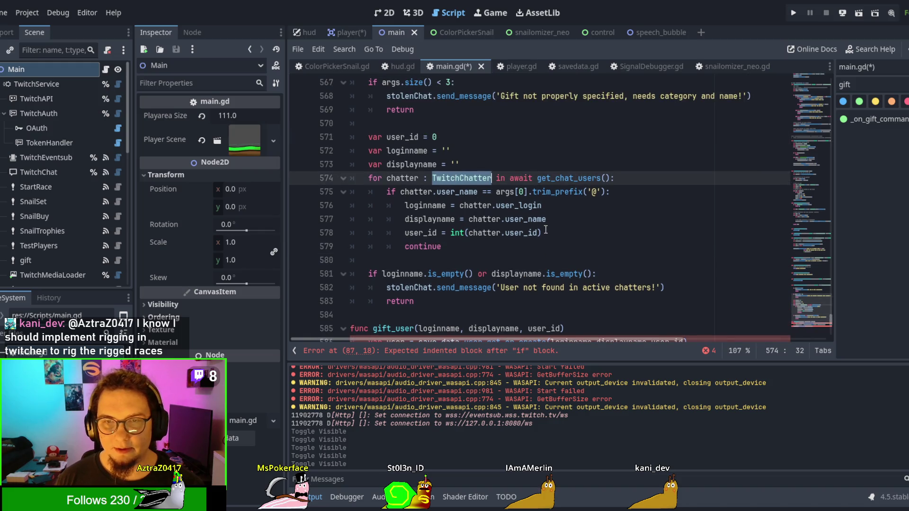
double_click(434, 233)
double_click(484, 233)
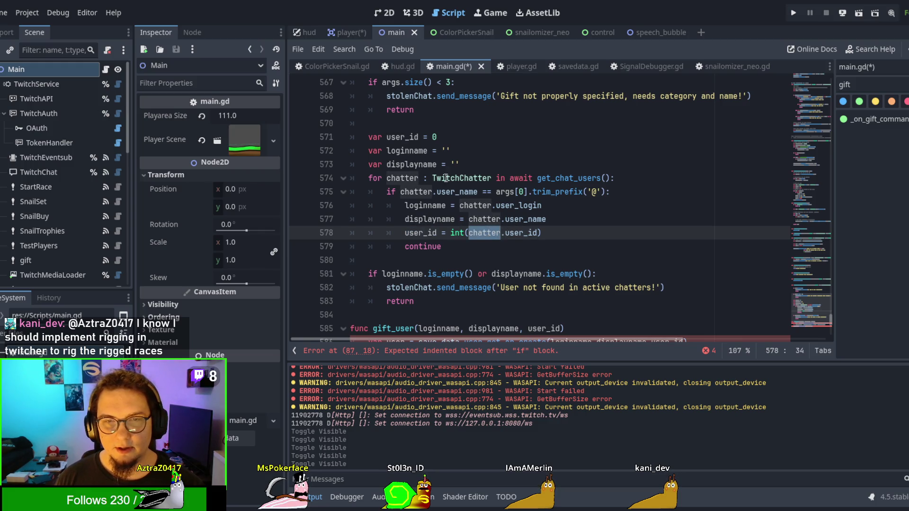
double_click(568, 178)
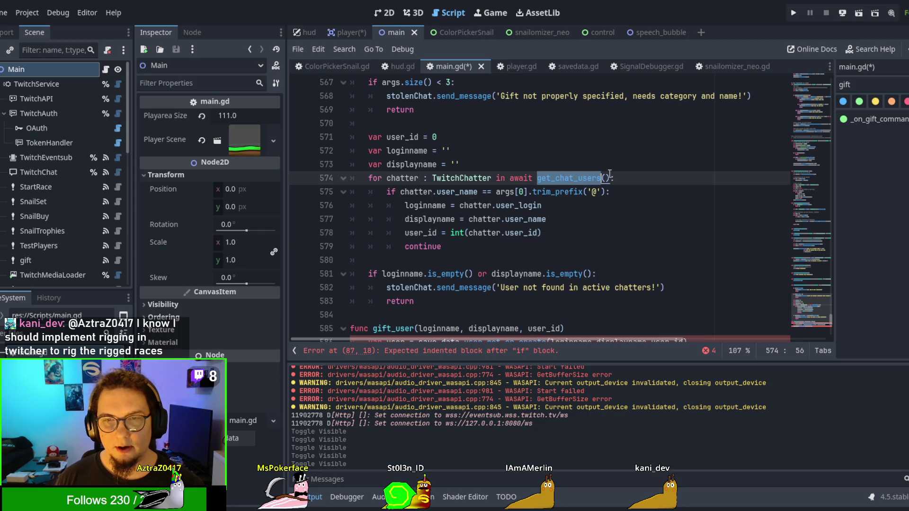
drag(630, 177, 530, 178)
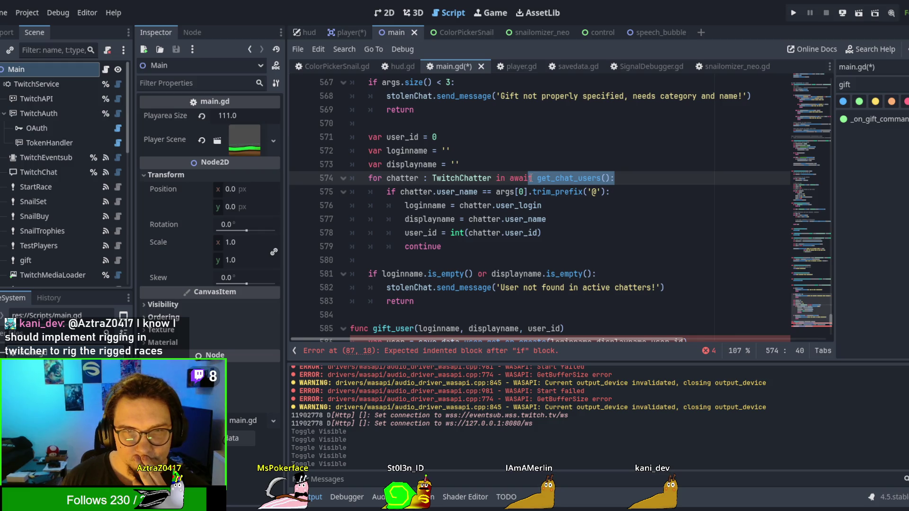
click(404, 178)
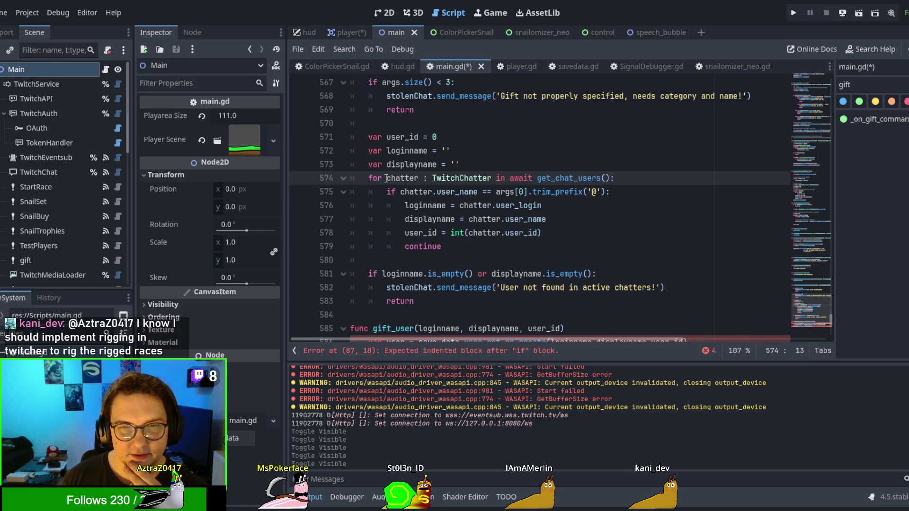
drag(386, 178, 626, 182)
click(537, 193)
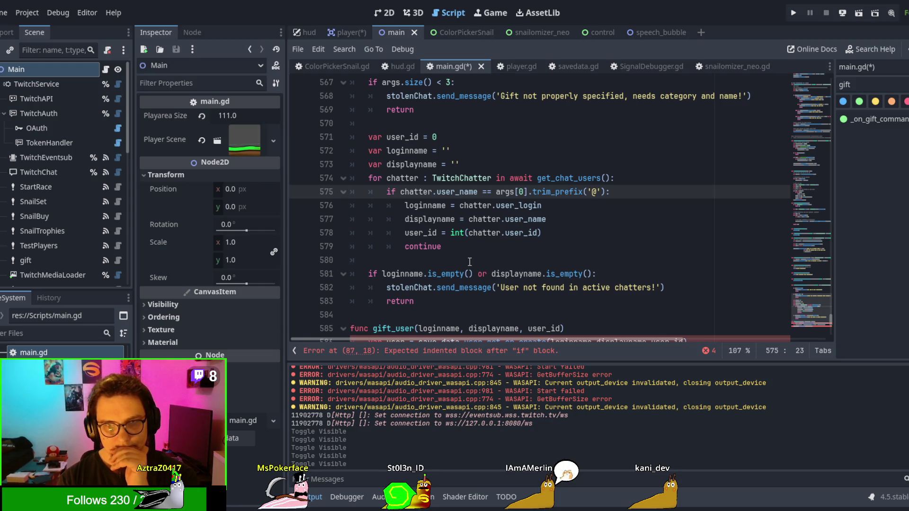
Move the user_get_or_create line out of gift_user to just after the handler's not-found return
scroll(469, 262, down, 2)
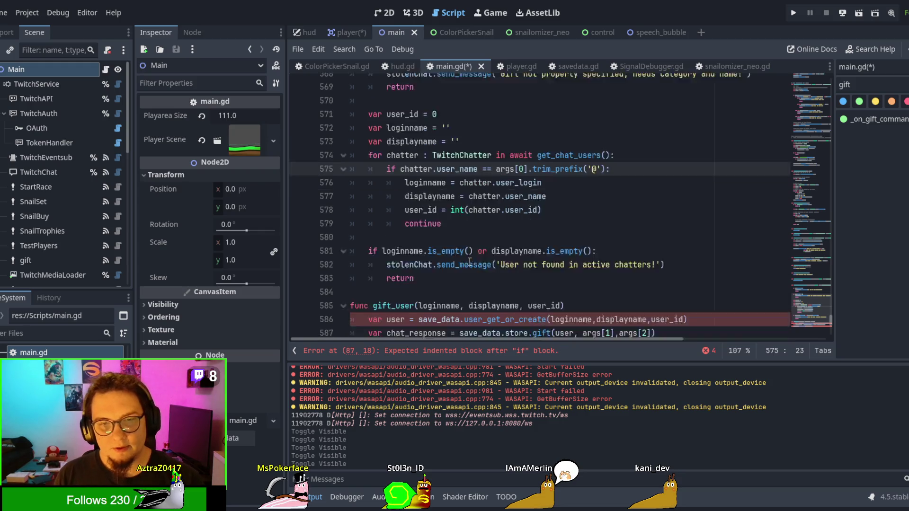
click(683, 262)
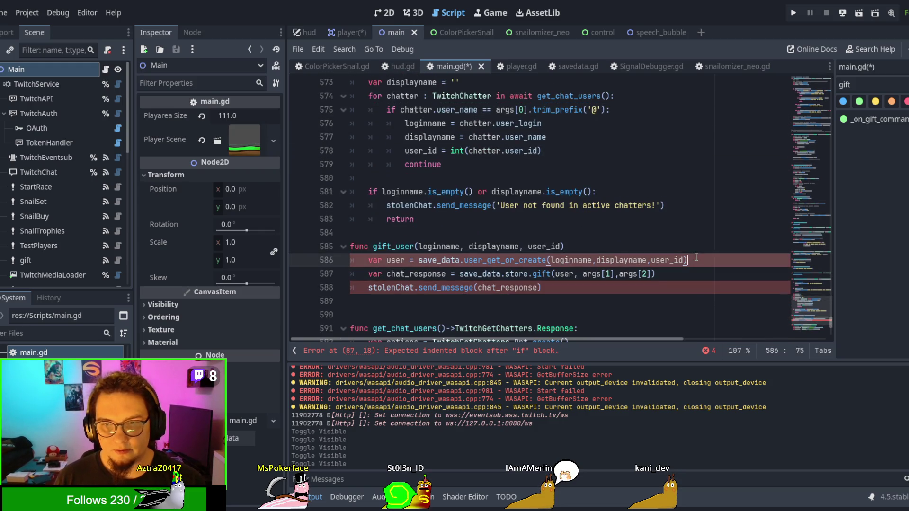
key(shift+Up)
key(BackSpace)
scroll(541, 211, up, 1)
click(542, 211)
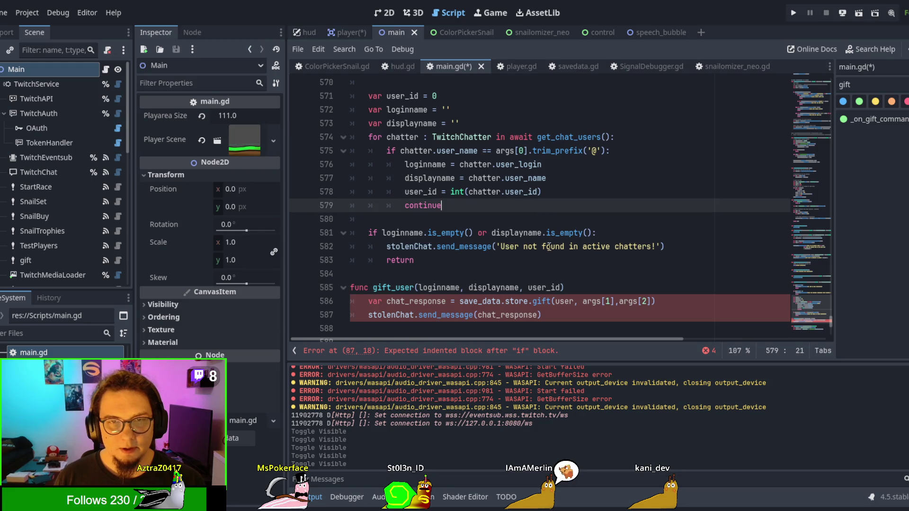
click(538, 262)
text(var user = save_data.user_get_or_create(loginname,displayname,user_id))
click(503, 261)
key(Return)
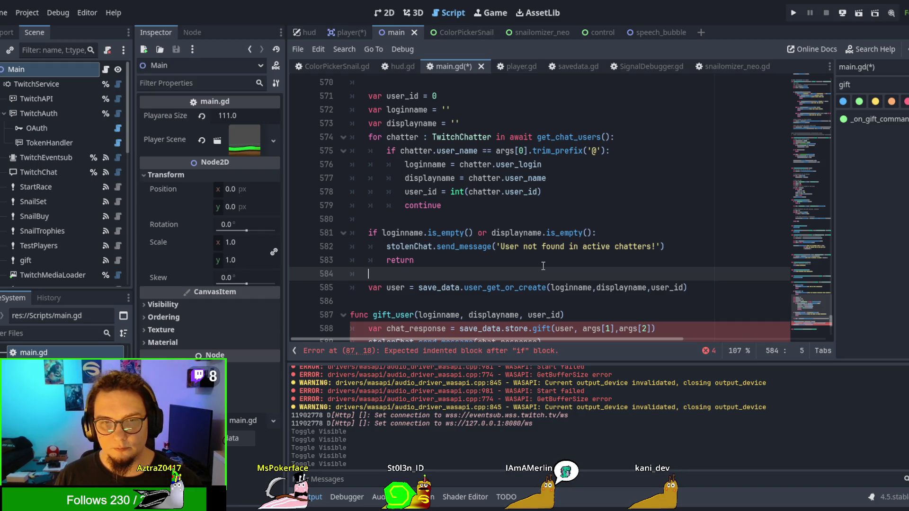
scroll(527, 269, down, 1)
click(387, 251)
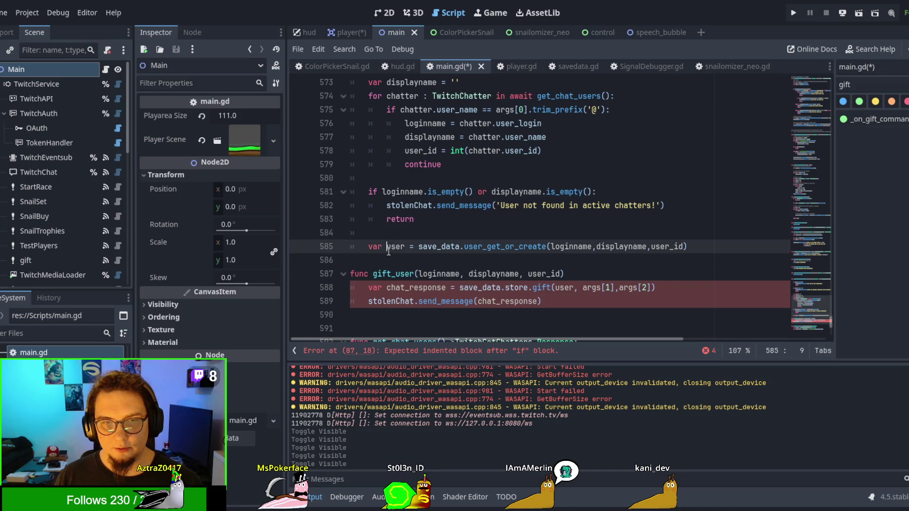
Replace gift_user's three parameters with (user : User) and remove the stray space
click(419, 274)
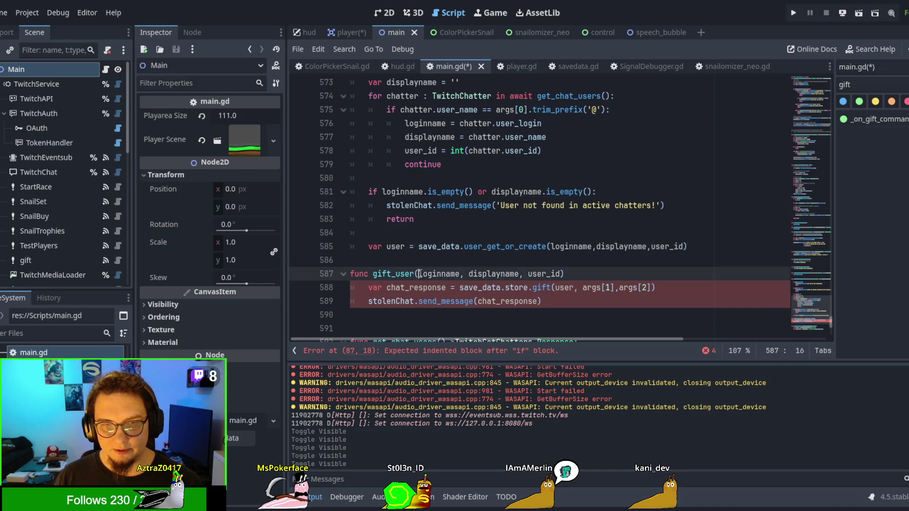
drag(418, 274, 562, 274)
text(user(user)
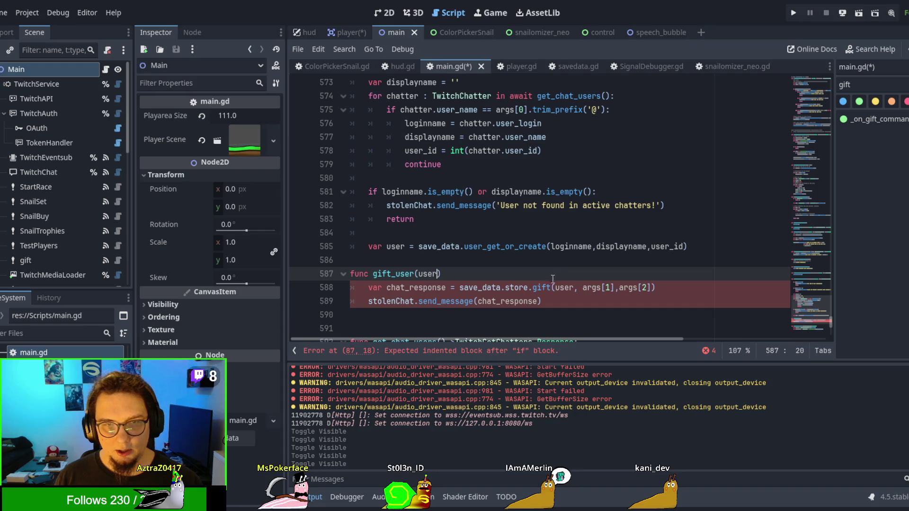
text( : User)
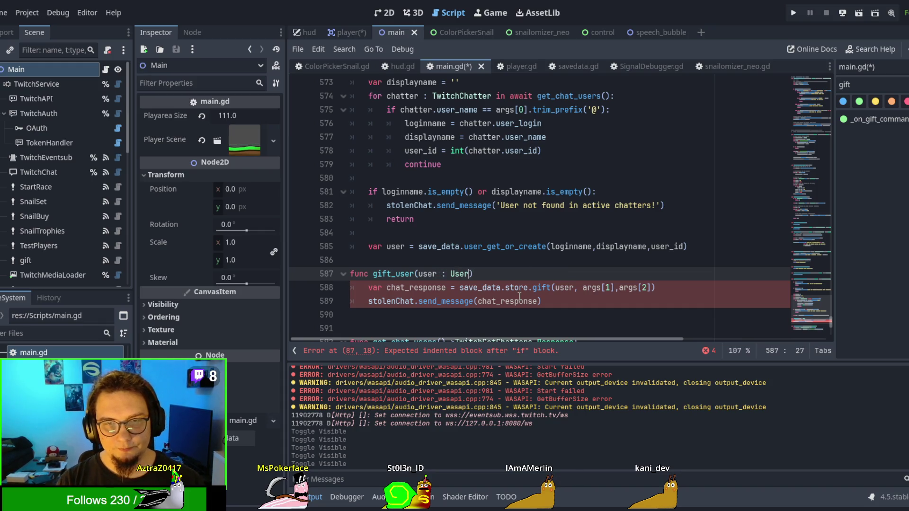
click(520, 298)
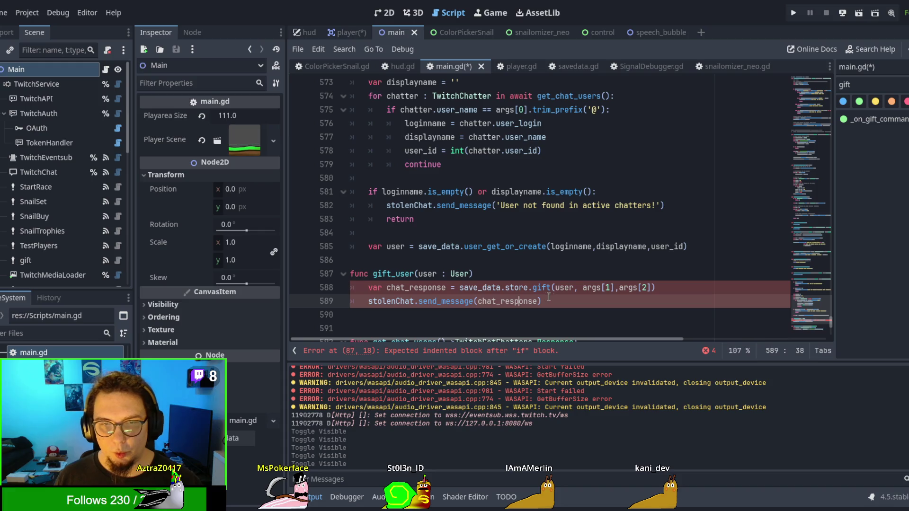
double_click(410, 274)
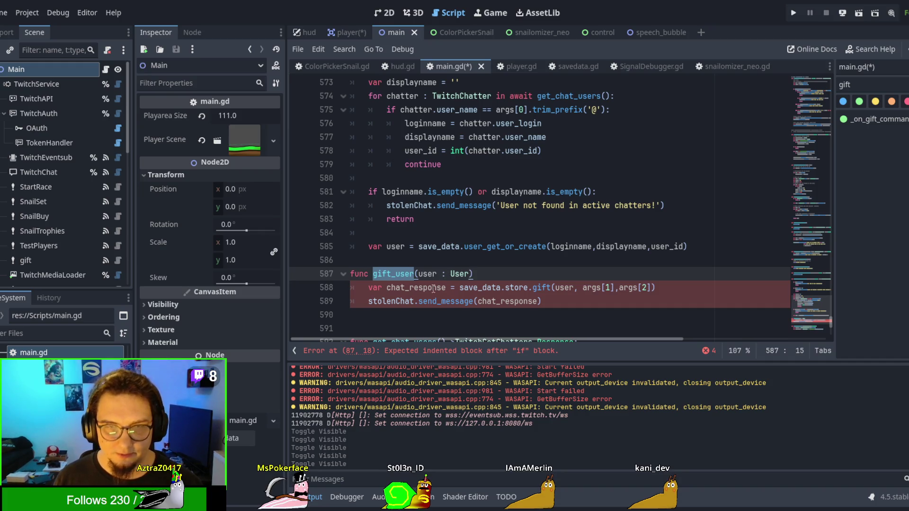
click(580, 288)
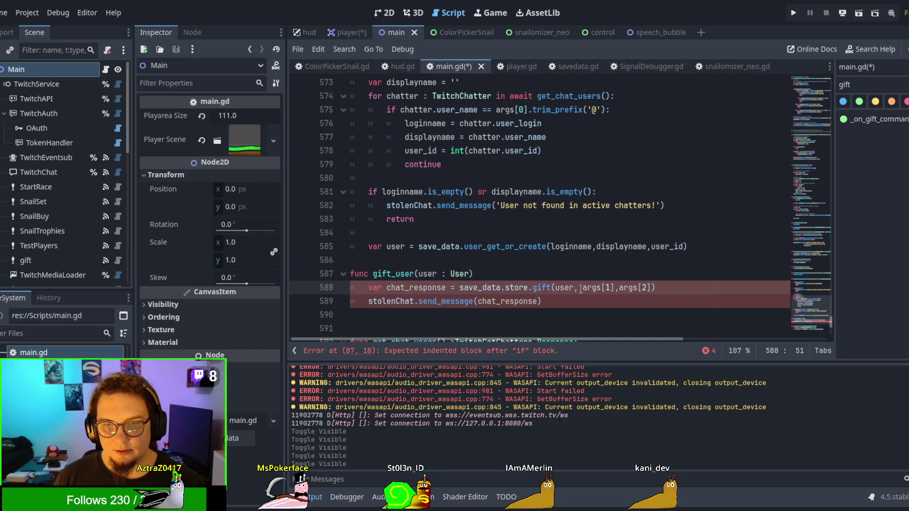
scroll(582, 290, up, 2)
scroll(582, 290, up, 5)
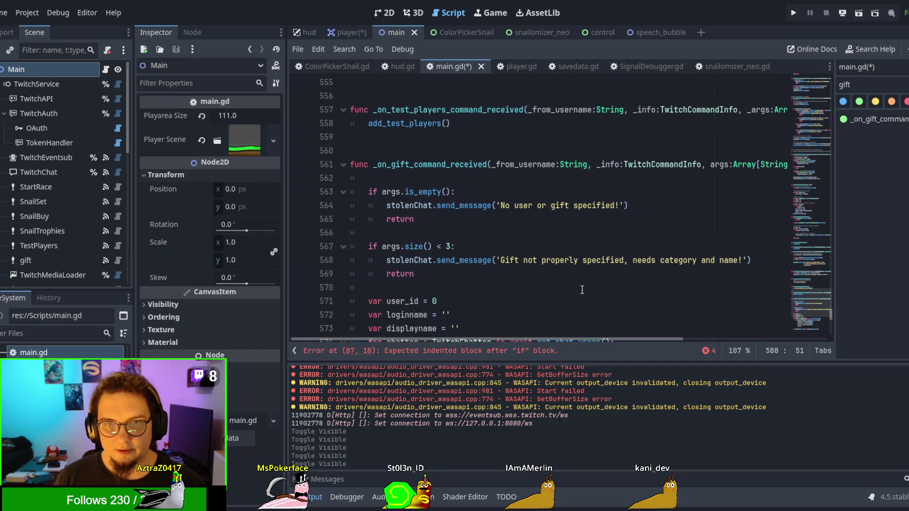
scroll(581, 290, down, 6)
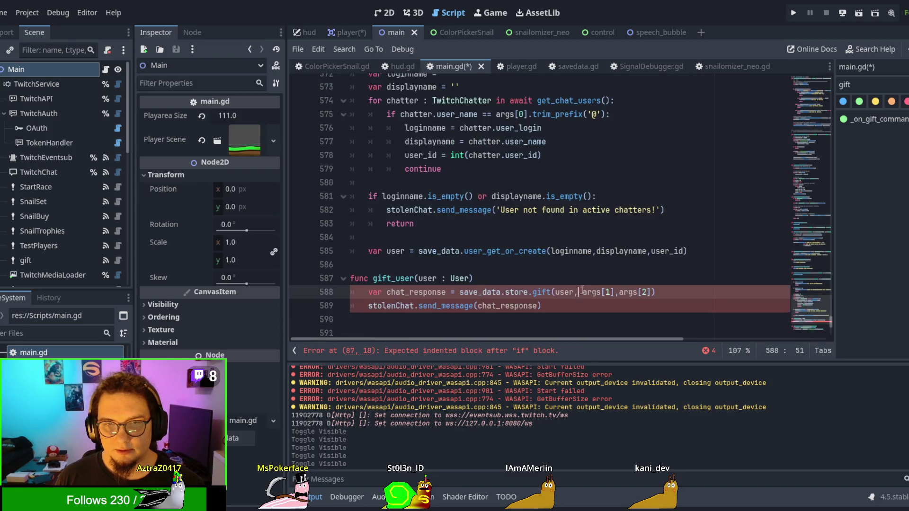
click(468, 275)
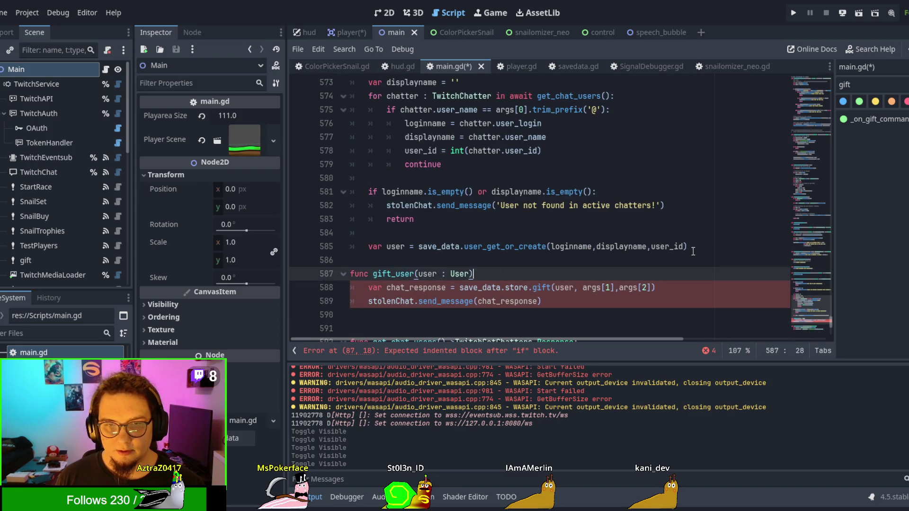
key(BackSpace)
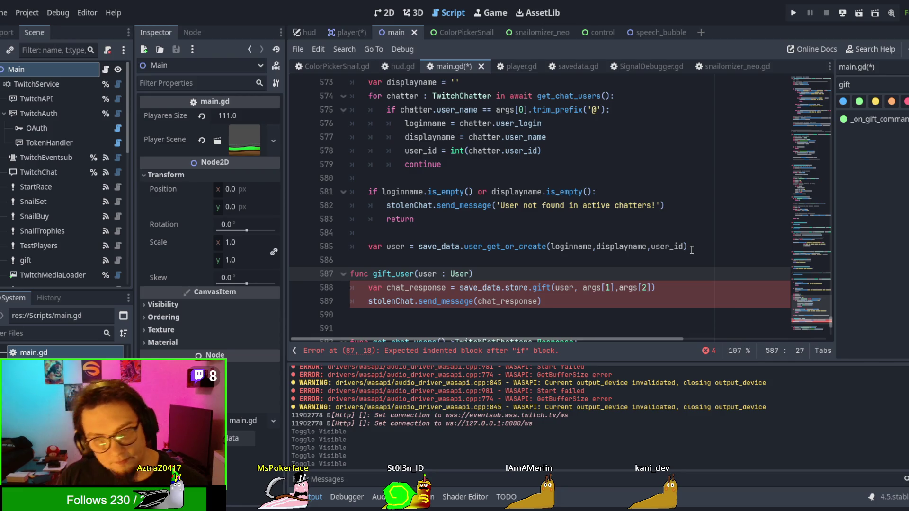
click(673, 299)
Check the store's gift function in Store.gd and come back to main.gd
ctrl+click(542, 287)
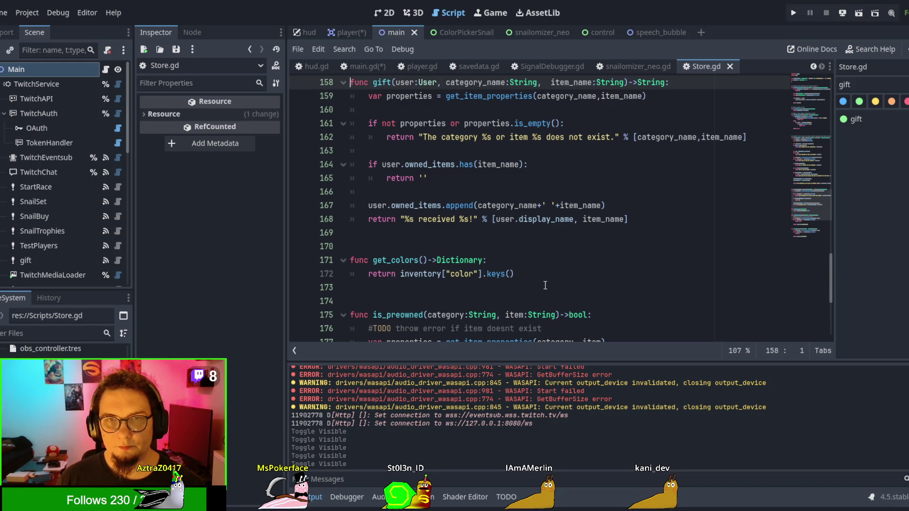
key(ctrl+Home)
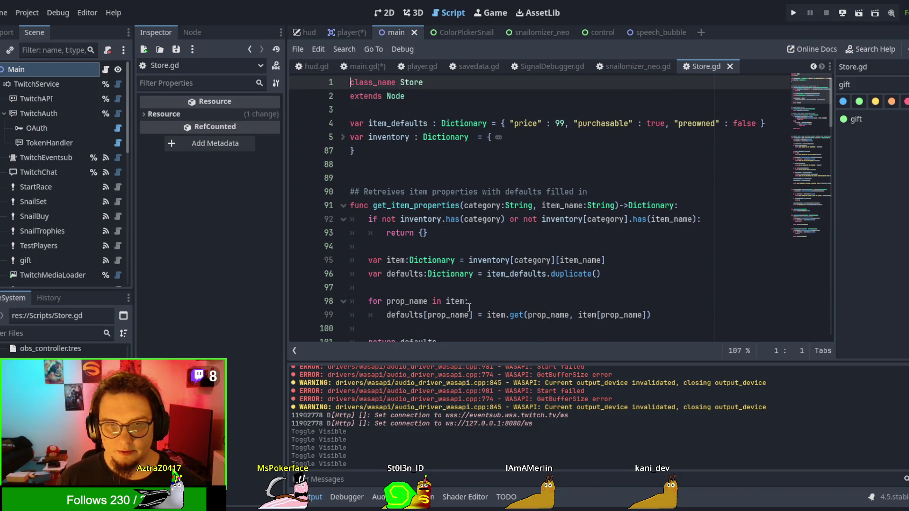
key(alt+Left)
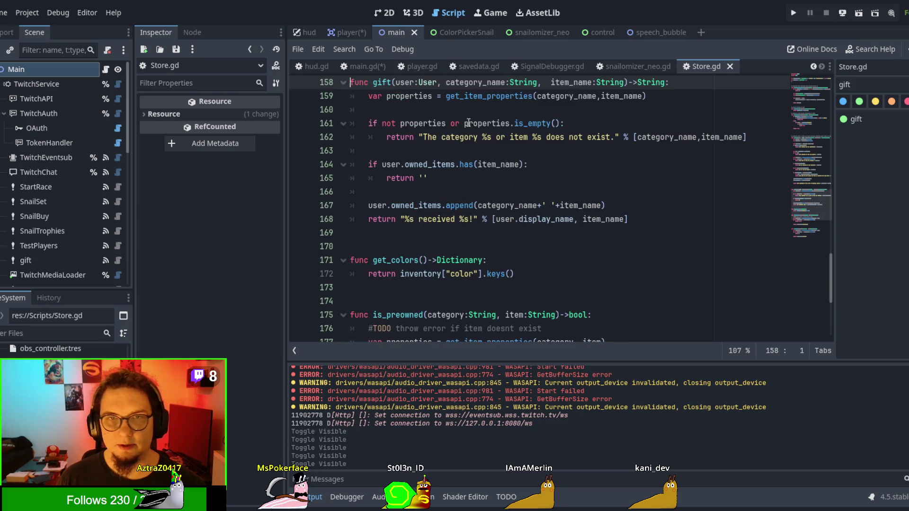
click(378, 63)
Make gift_user's store.gift call pass category, item instead of args[1],args[2]
click(516, 297)
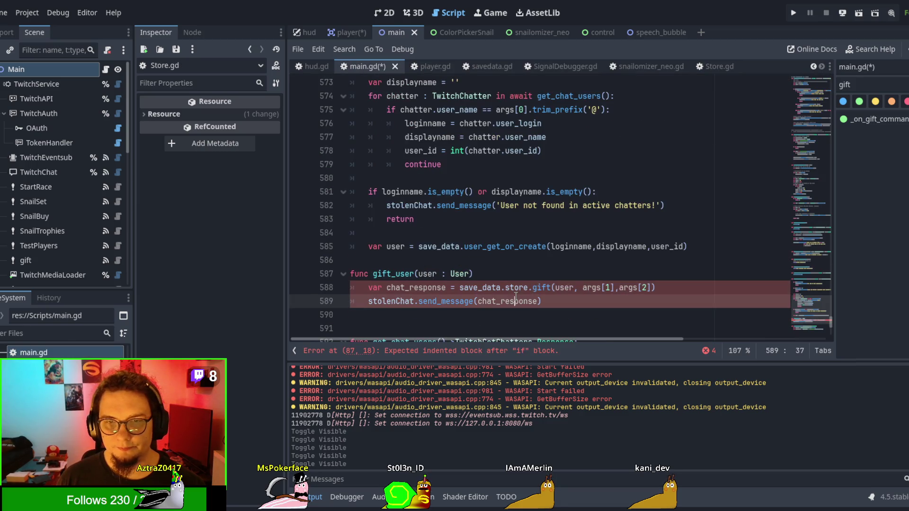
click(580, 288)
drag(583, 287, 652, 288)
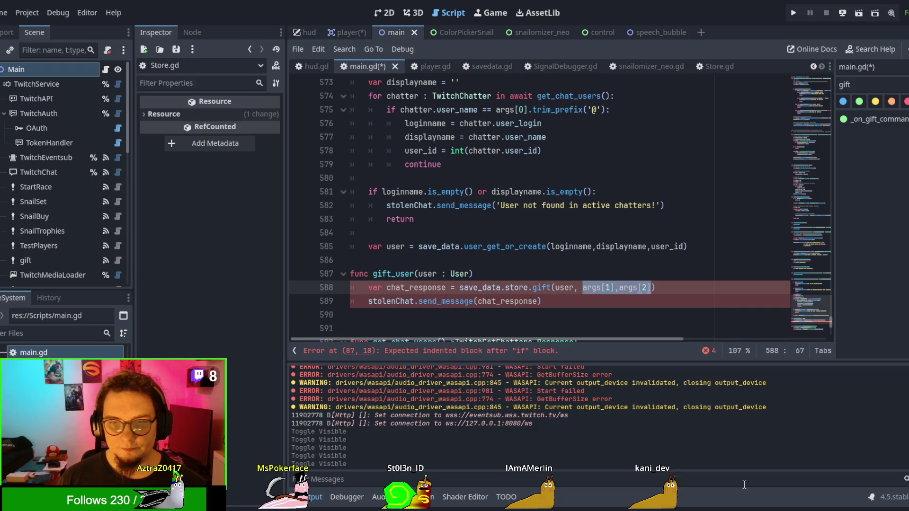
key(BackSpace)
text(catg)
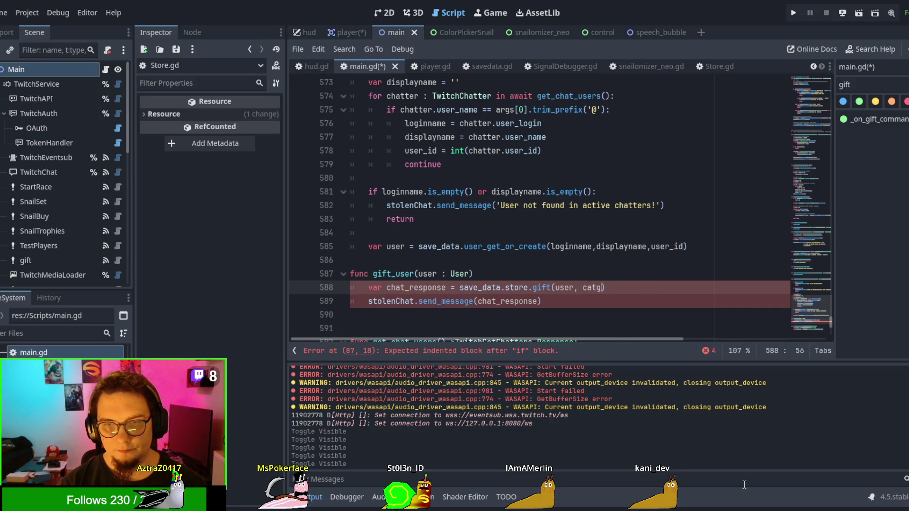
key(BackSpace)
text(egory)
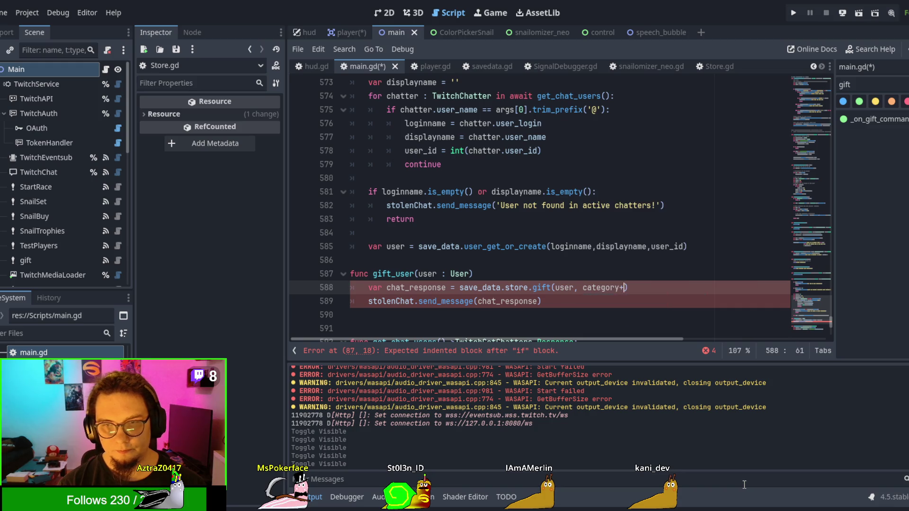
text(, item)
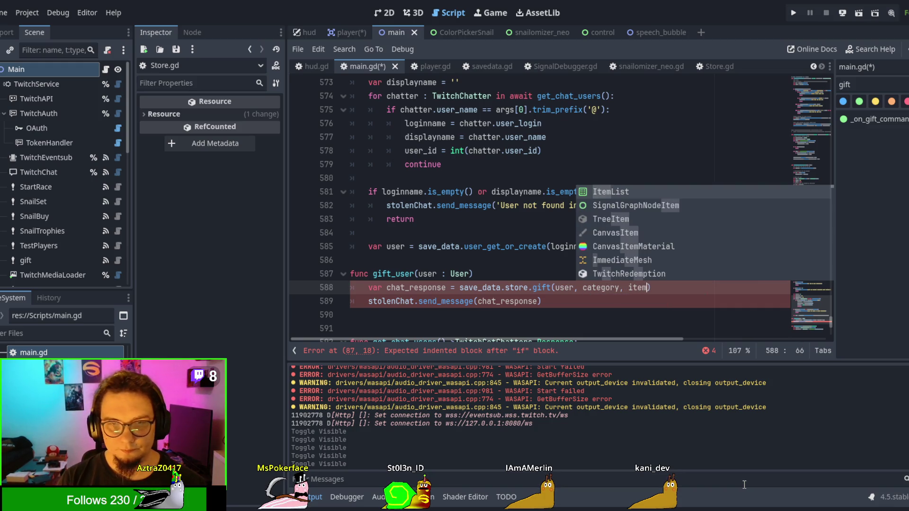
key(Escape)
Add category:String and item:String parameters to the gift_user signature
key(Up)
text(, catego)
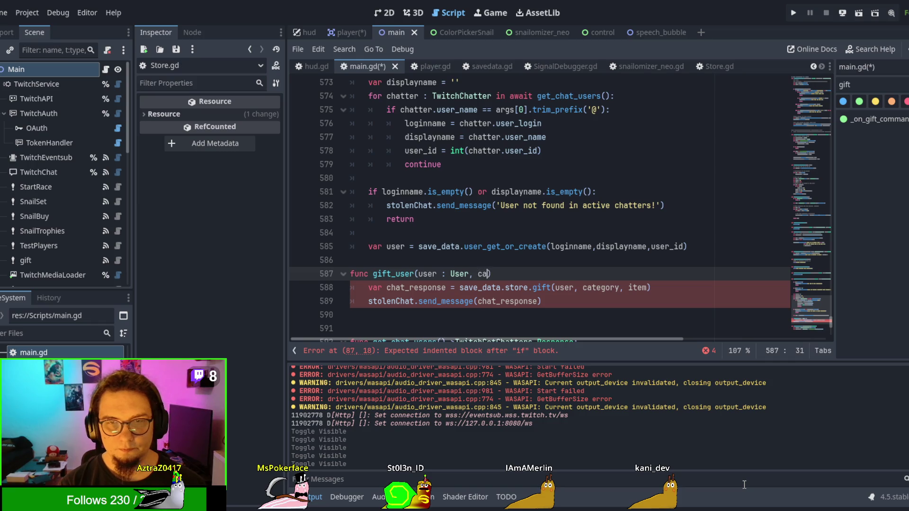
text(ry:)
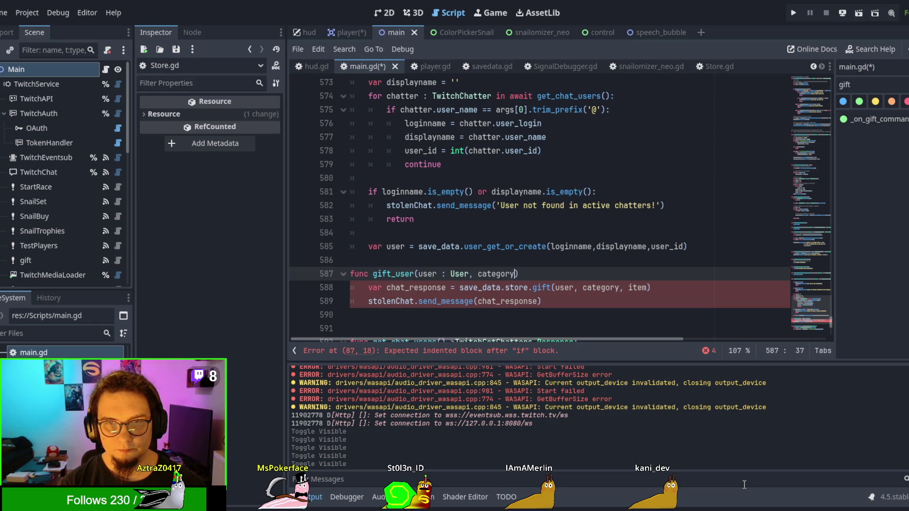
text(St)
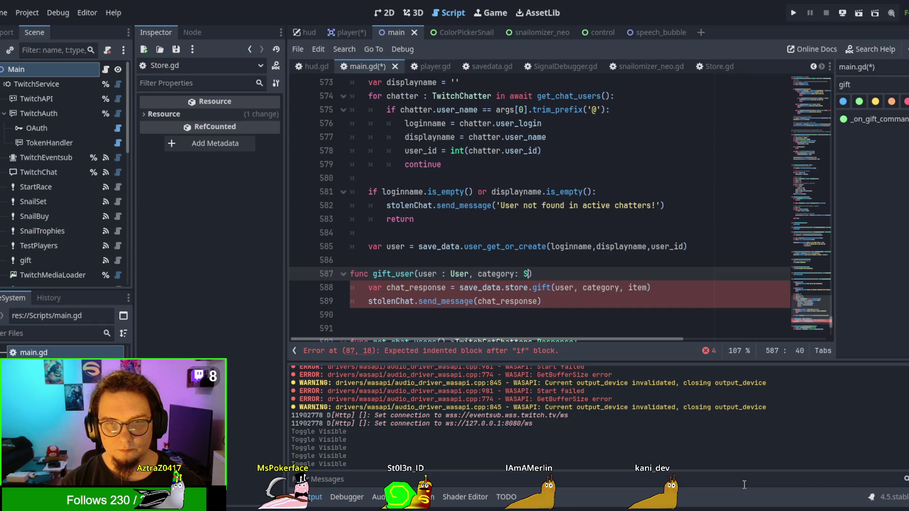
text(ring, )
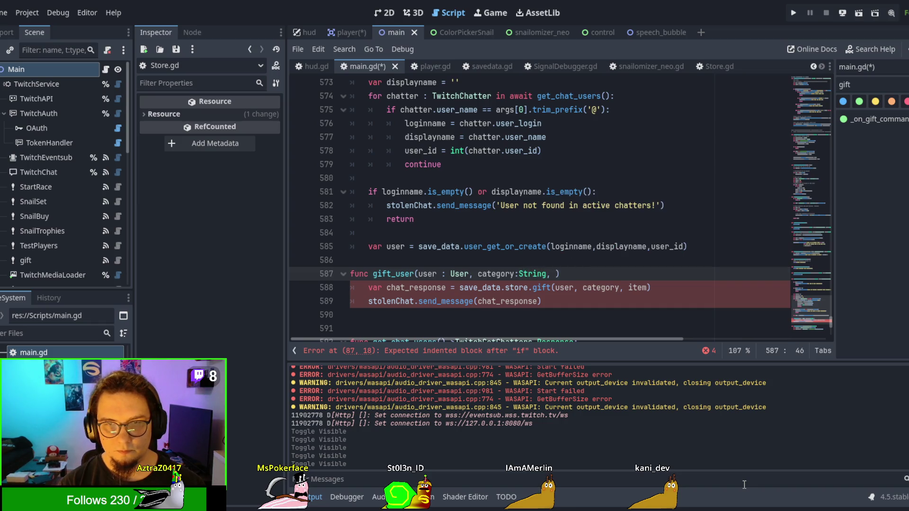
text(item")
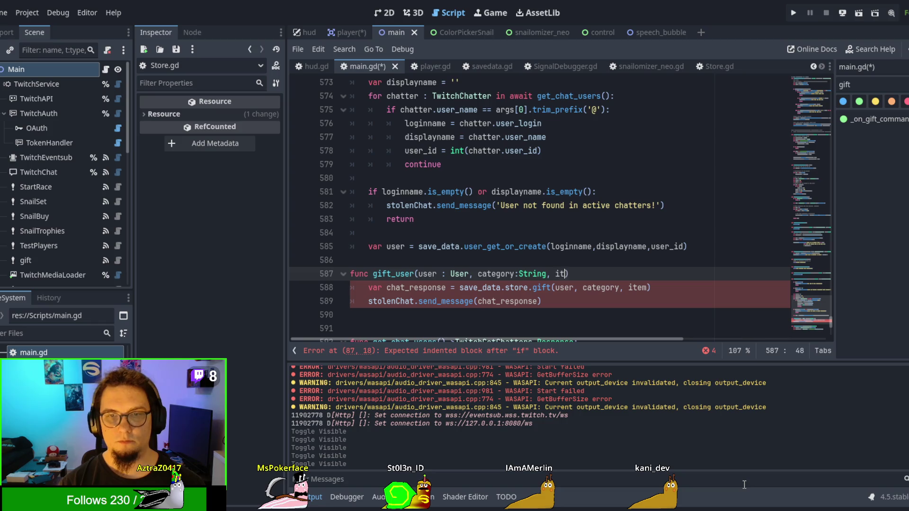
key(BackSpace)
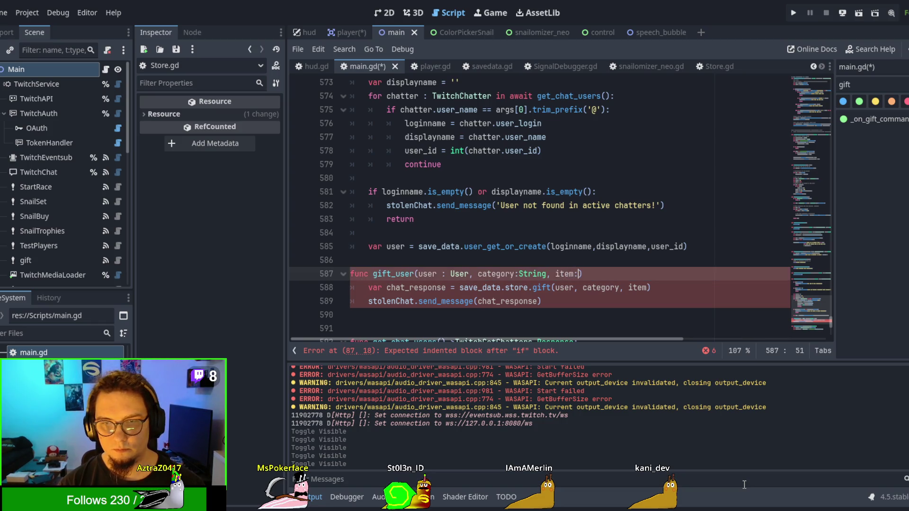
text(:String)
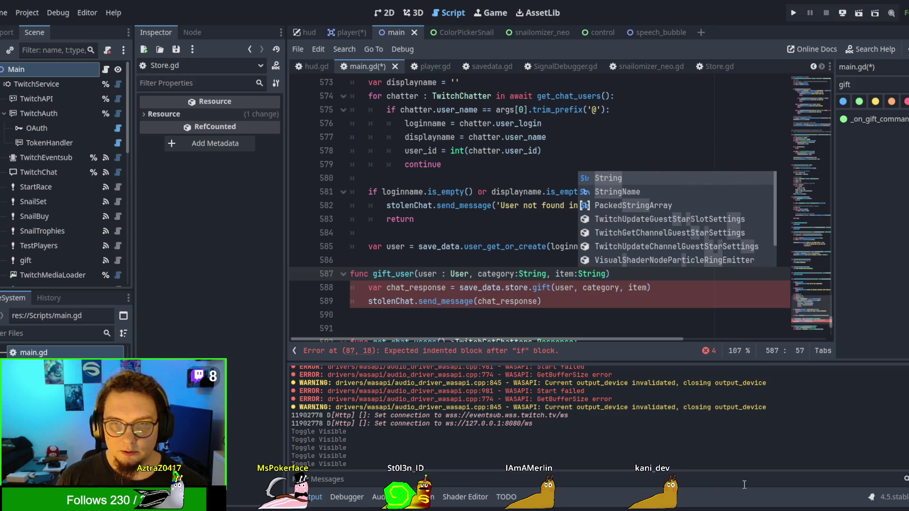
key(Escape)
key(End)
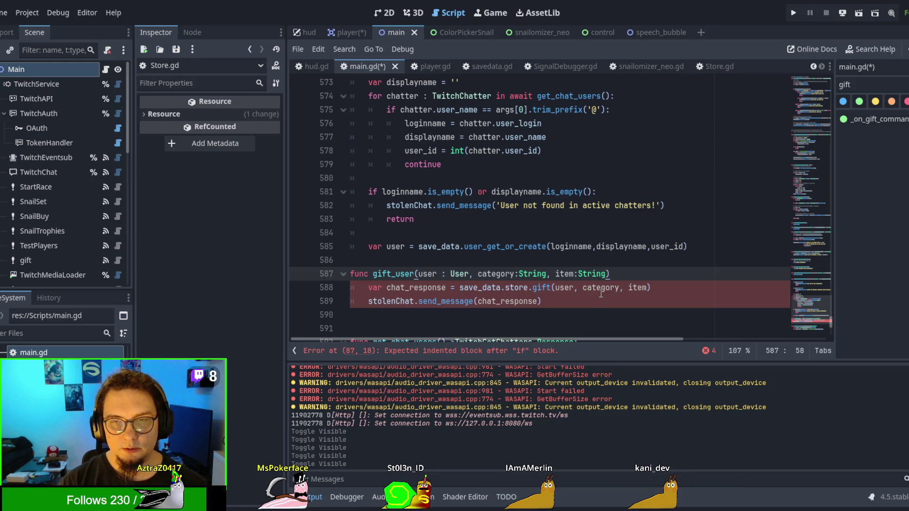
text(:)
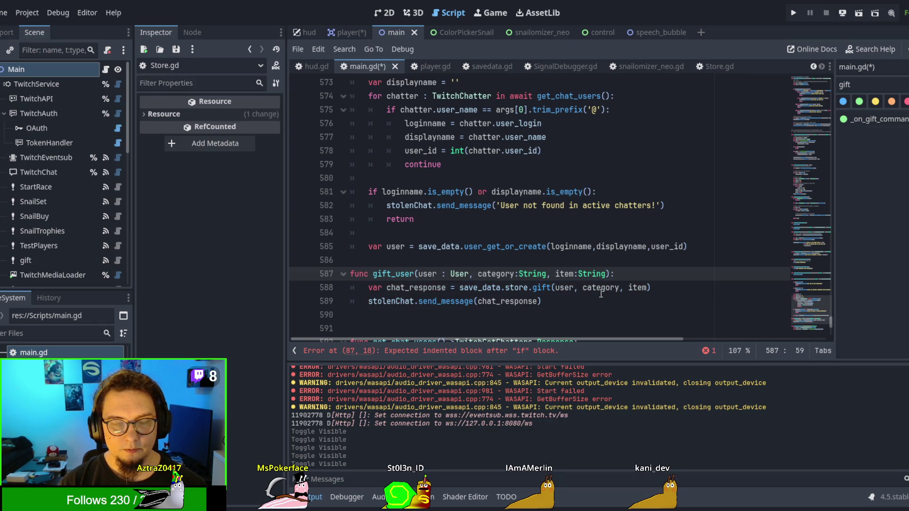
Call gift_user(user, args[1], args[2]) in the gift command handler after the user lookup
key(Up)
key(Tab)
text(gift)
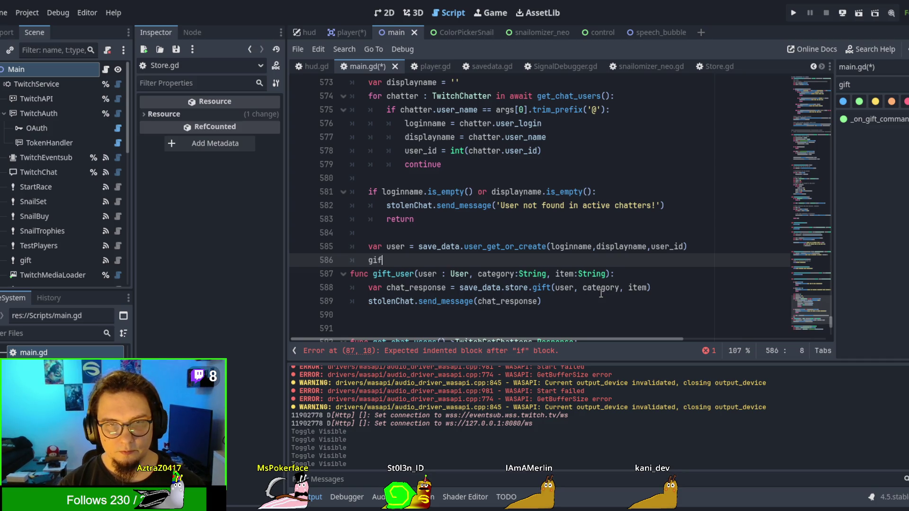
key(Return)
text(args[1],args[2])
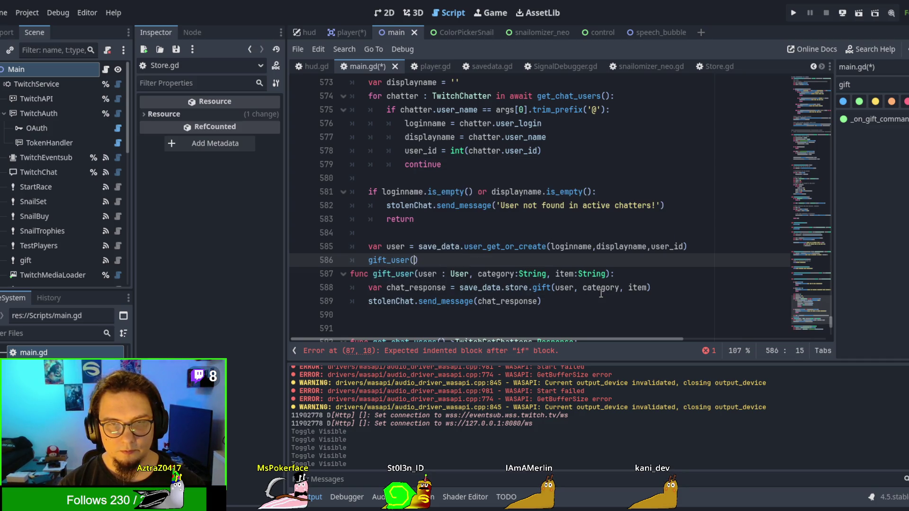
key(Escape)
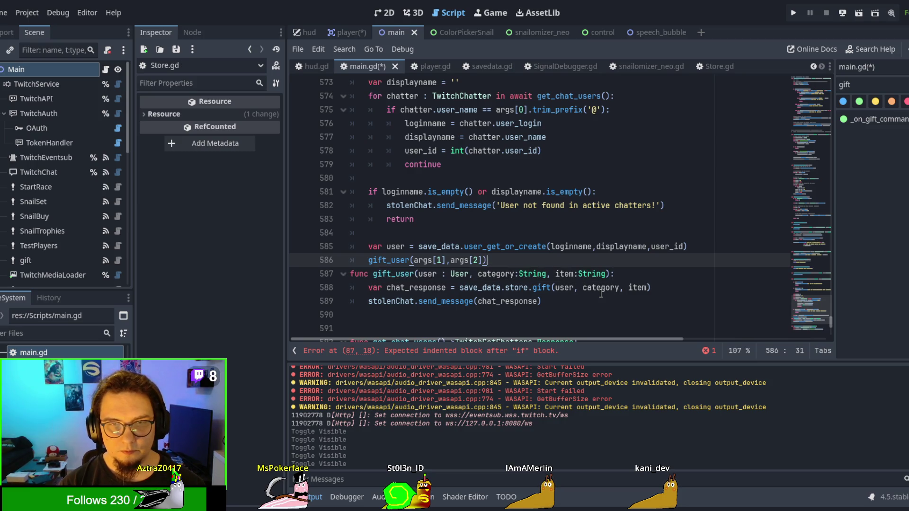
key(ctrl+Left)
key(ctrl+Left)
key(ctrl+Left)
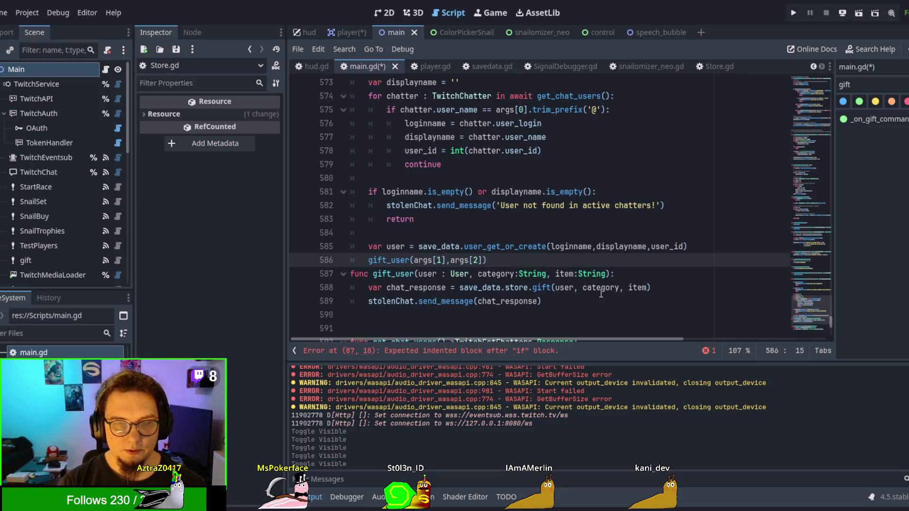
text(user,)
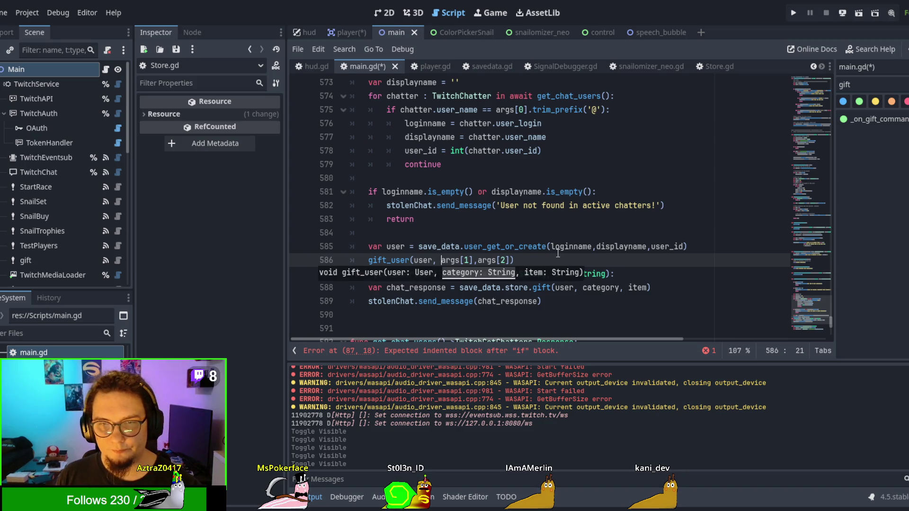
click(558, 253)
click(564, 261)
key(Return)
key(Return)
key(BackSpace)
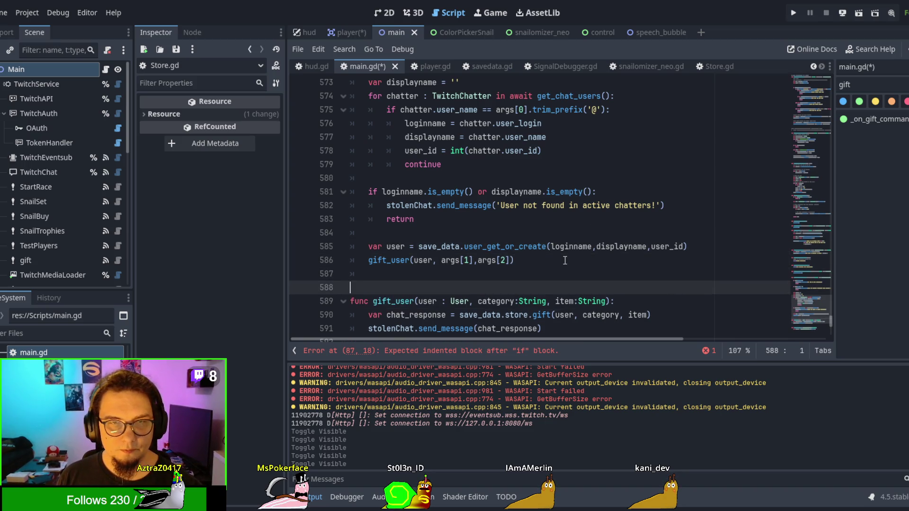
key(Up)
scroll(611, 289, down, 1)
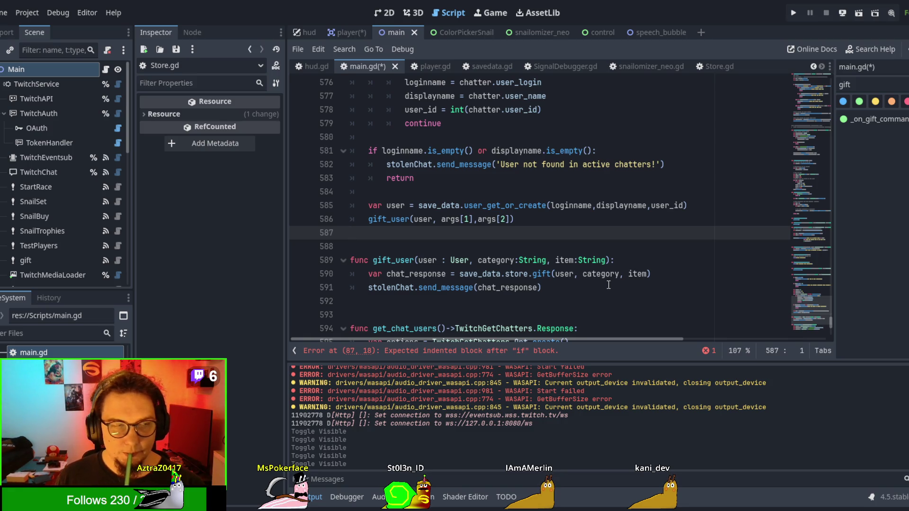
scroll(609, 285, down, 3)
scroll(603, 254, up, 3)
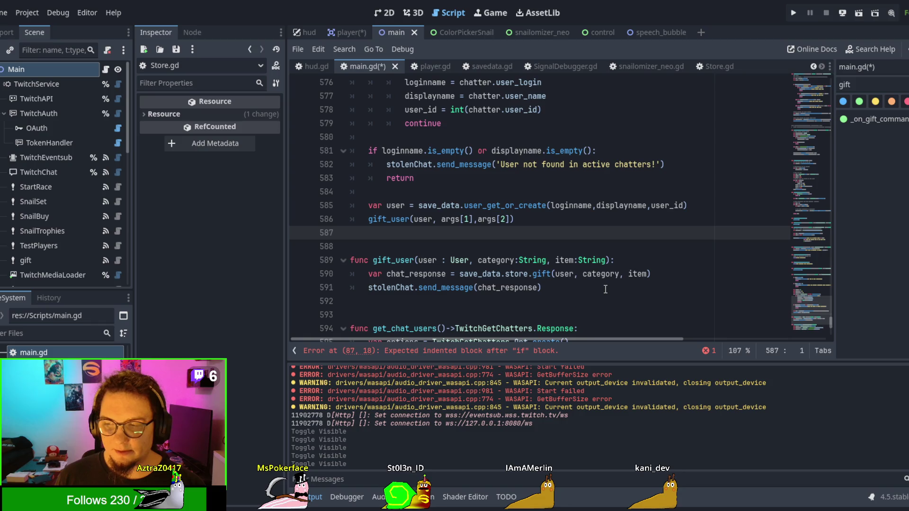
scroll(605, 289, down, 2)
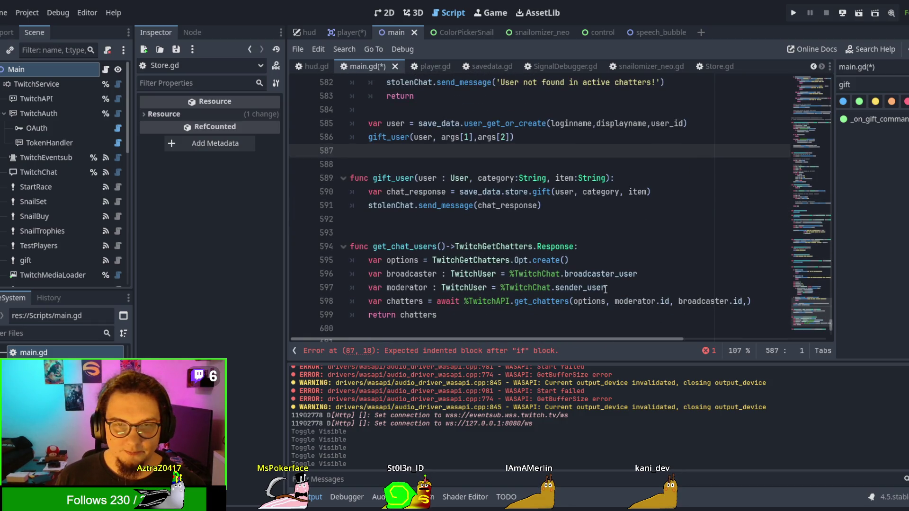
click(571, 207)
click(383, 178)
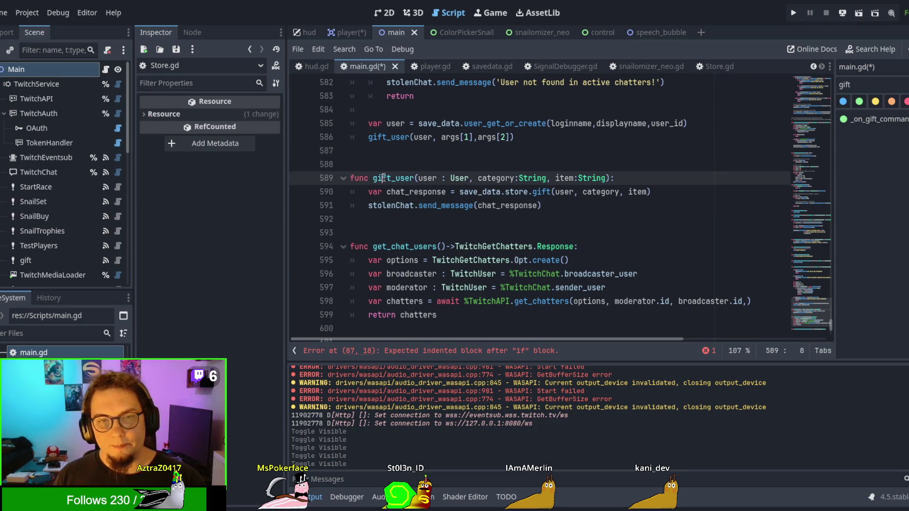
double_click(384, 178)
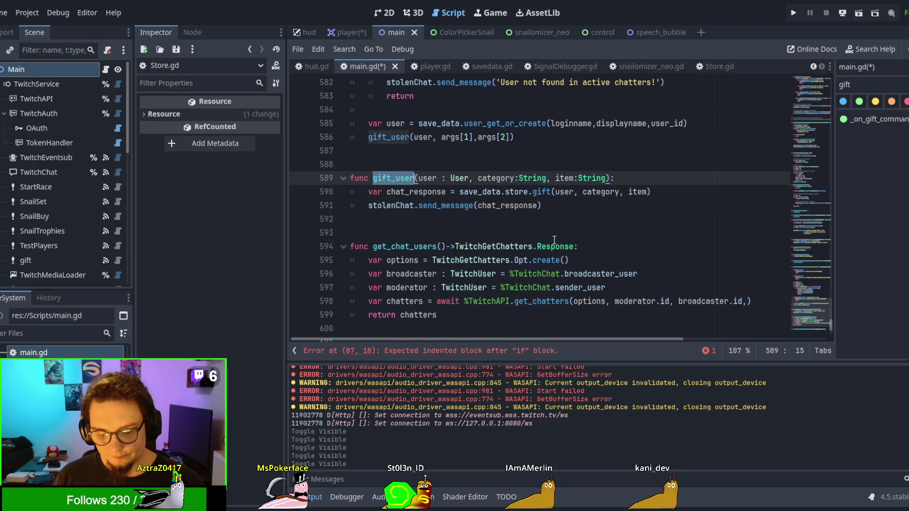
scroll(554, 239, up, 1)
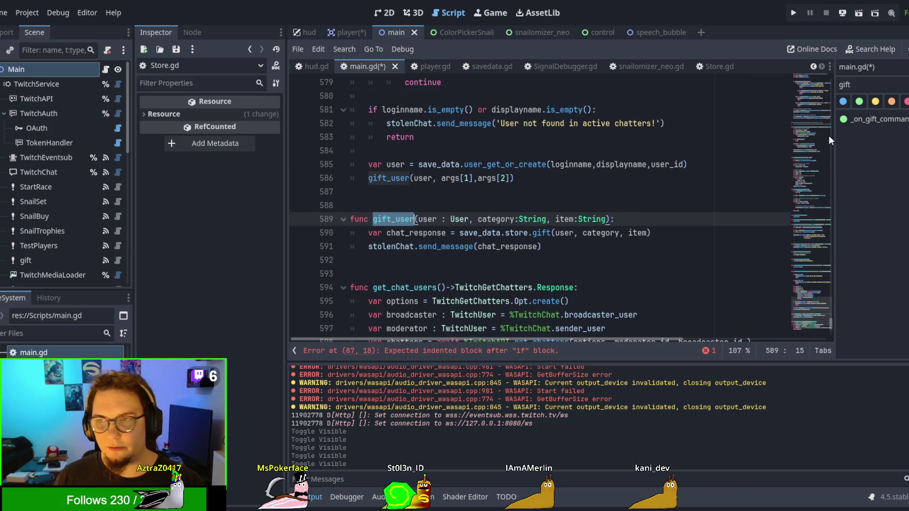
Go to check_seasonal_rewards through the _on_message_received handler using the method filter
click(864, 119)
click(862, 87)
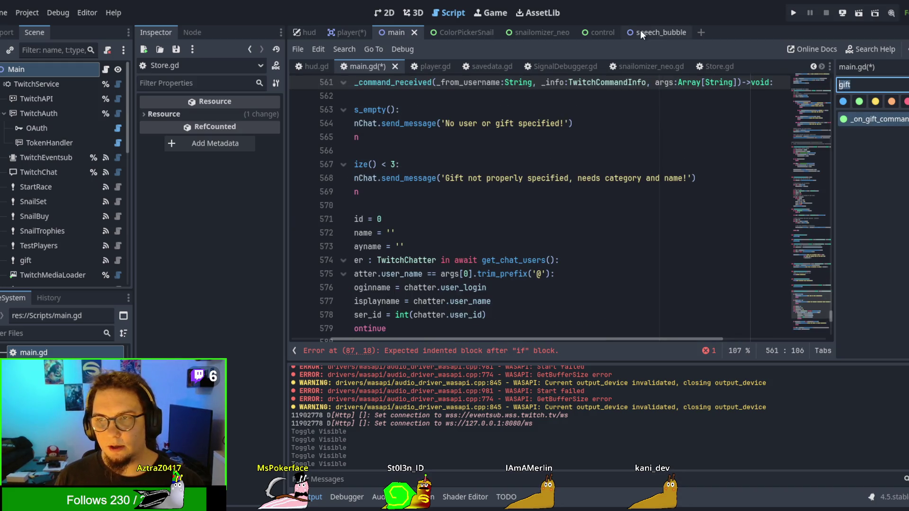
text(messge)
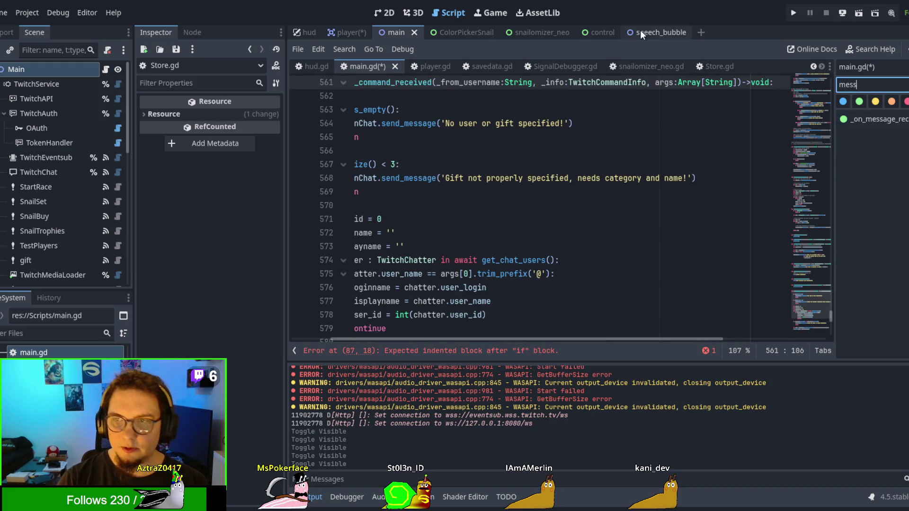
key(Return)
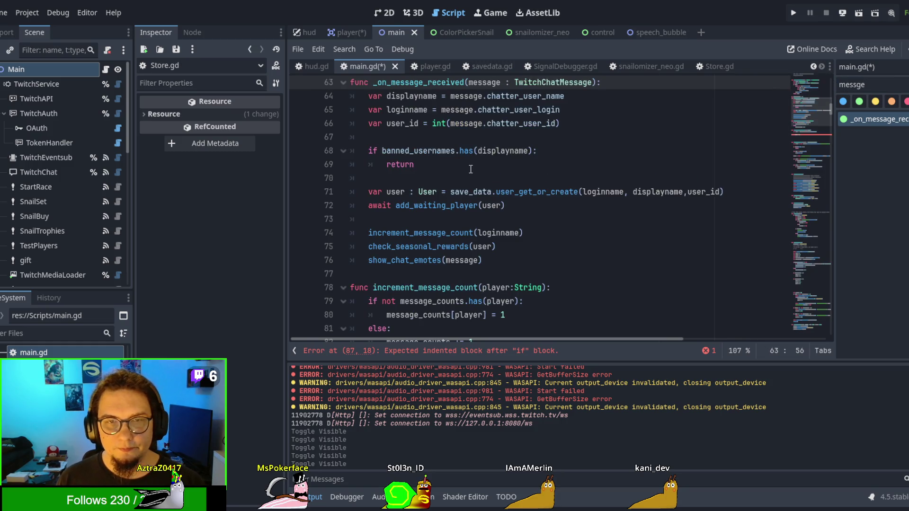
click(475, 179)
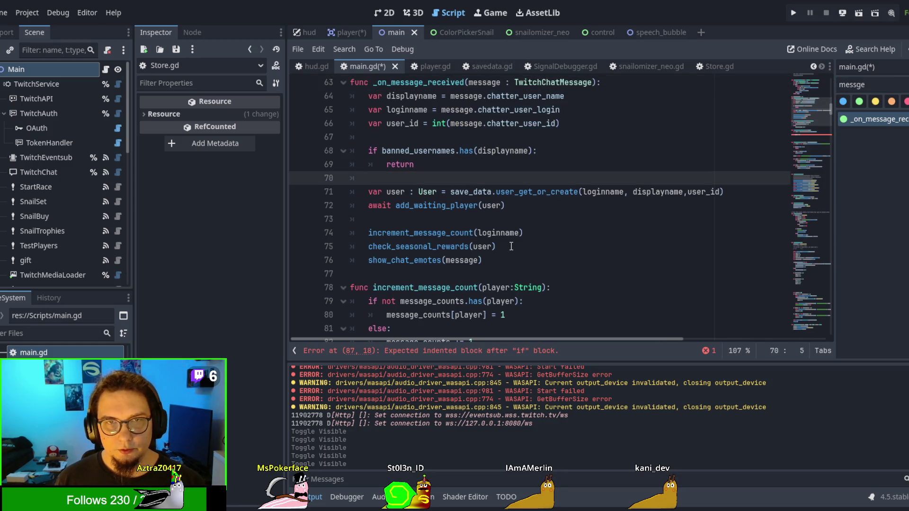
ctrl+click(446, 242)
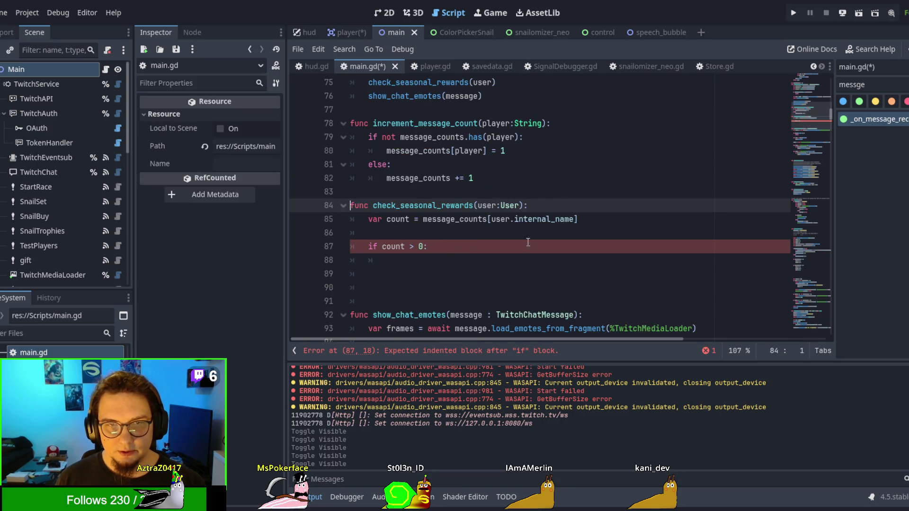
Start a gift_user( call inside the 'if count > 0:' block
click(413, 272)
key(Up)
text(gift_user )
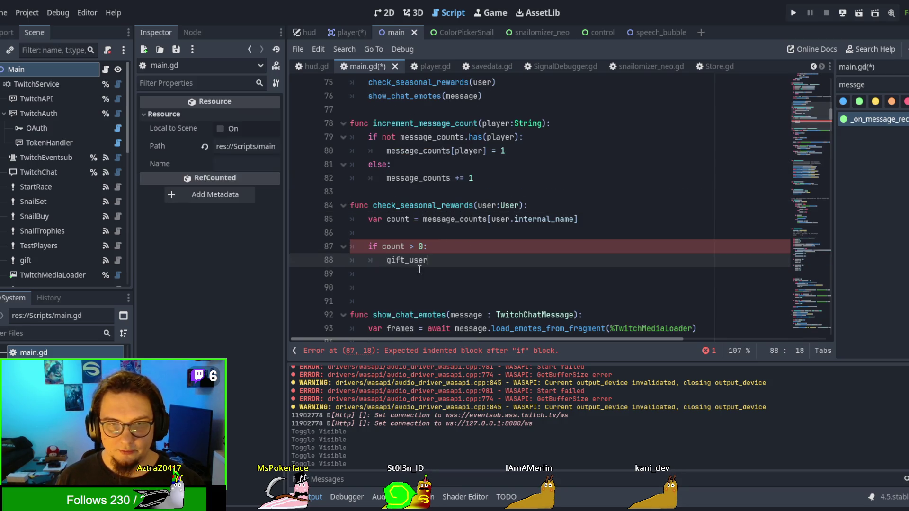
text(()
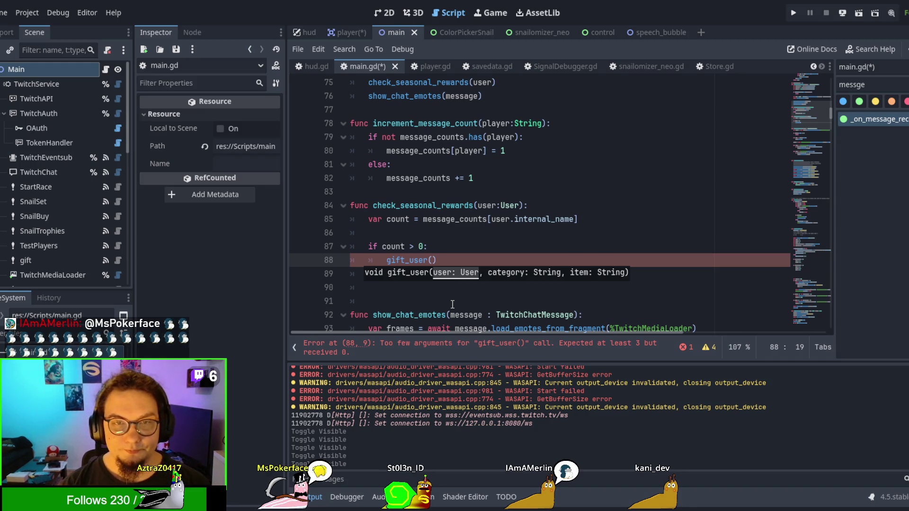
Pass user to gift_user and add a '# First time chatting reward' comment above the count check
key(Escape)
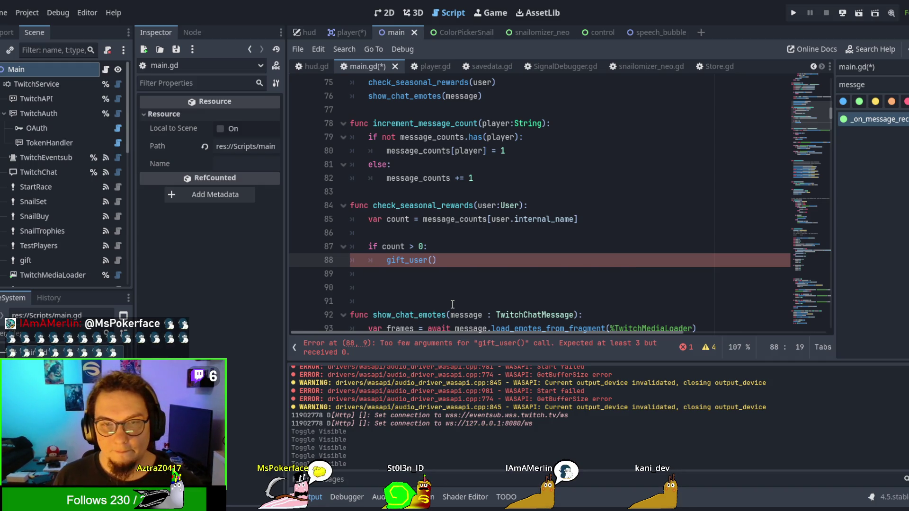
text(user,)
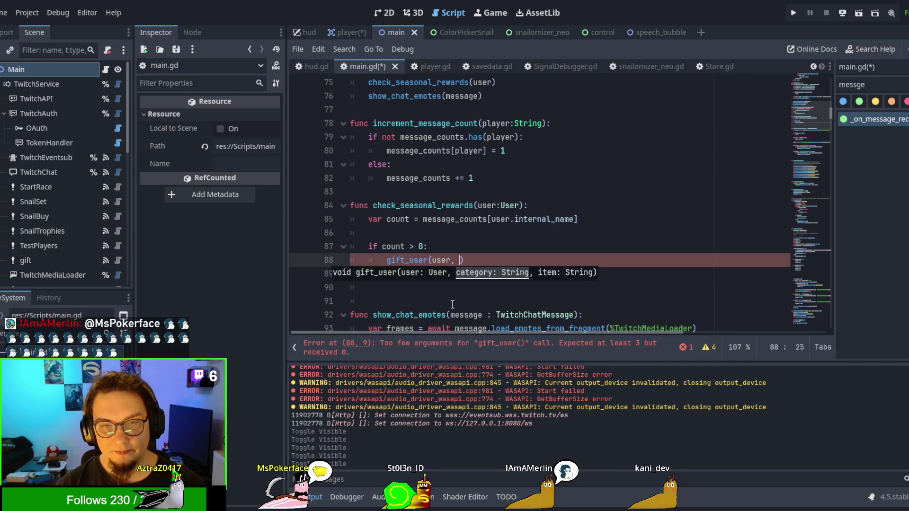
key(Up)
key(Up)
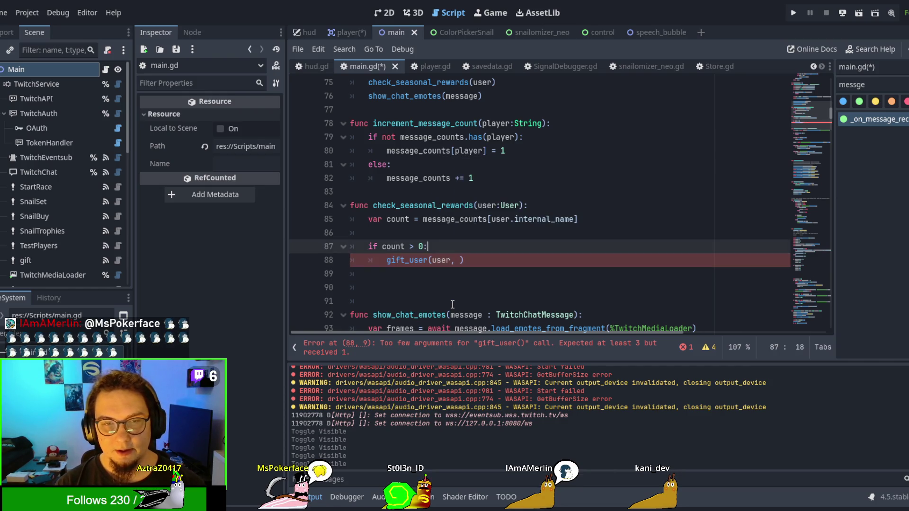
key(Return)
text(# )
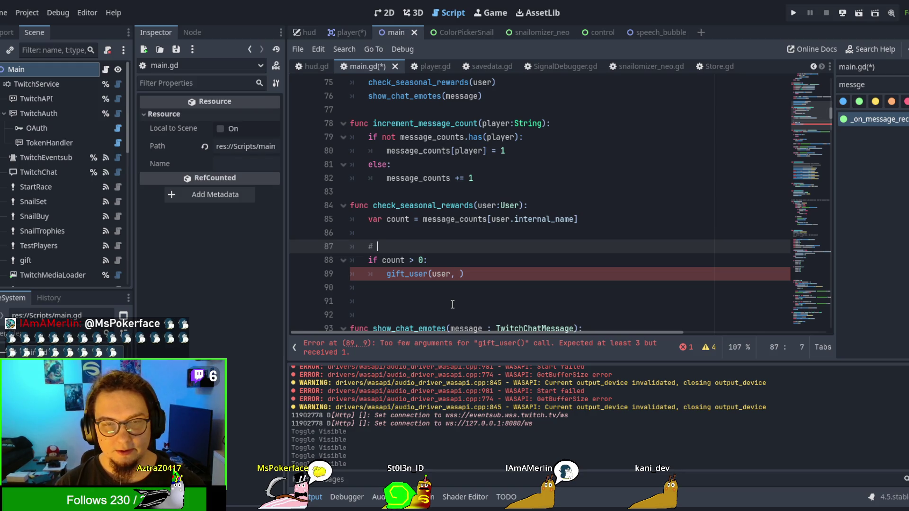
text(First tie)
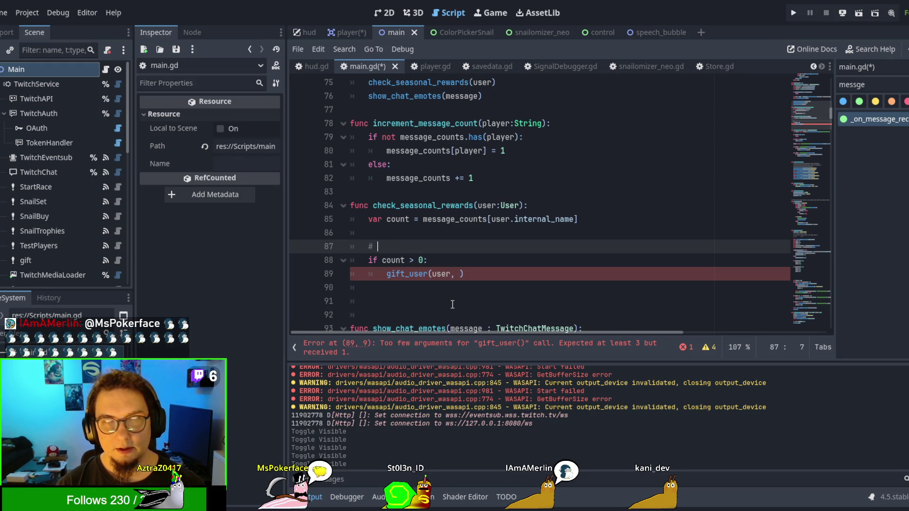
key(BackSpace)
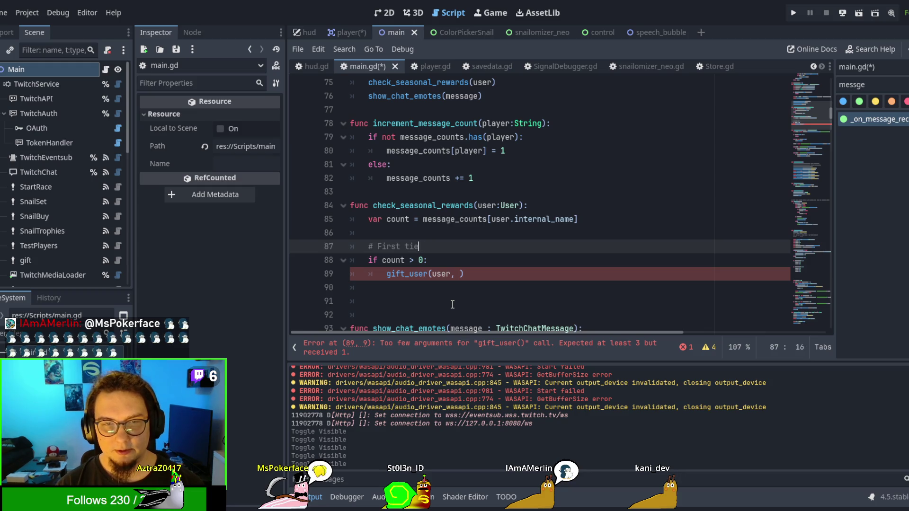
text(chatting rewrd)
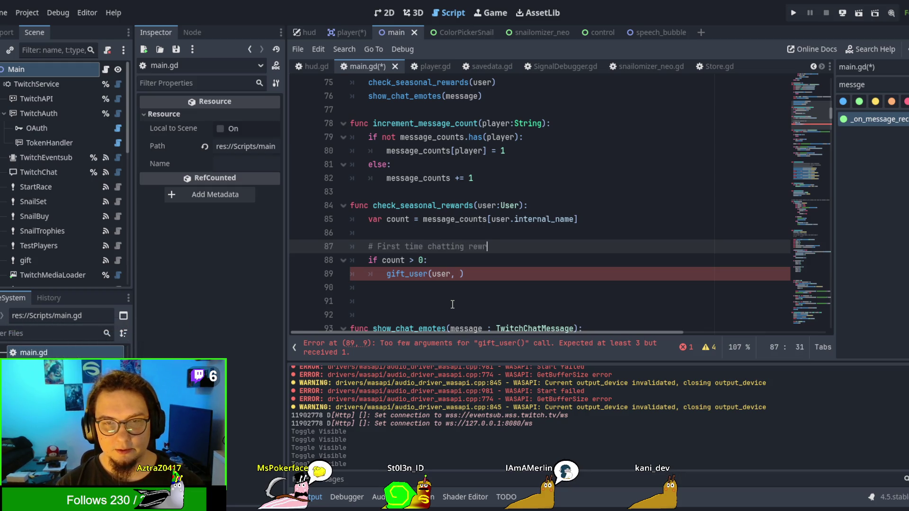
key(BackSpace)
key(BackSpace)
text(ard)
Fill in the remaining gift_user arguments with 'hat' and 'sanat'
key(Down)
key(Down)
key(Down)
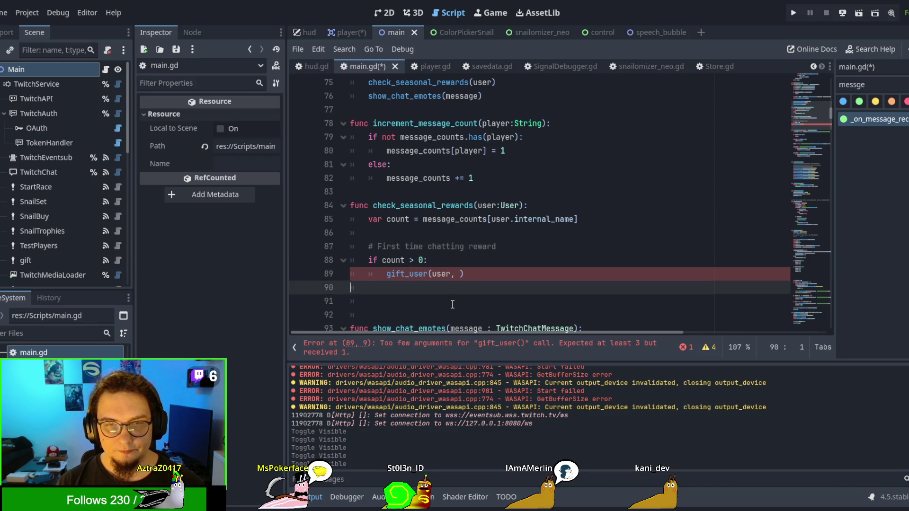
key(Down)
key(Up)
key(Up)
key(Down)
key(Up)
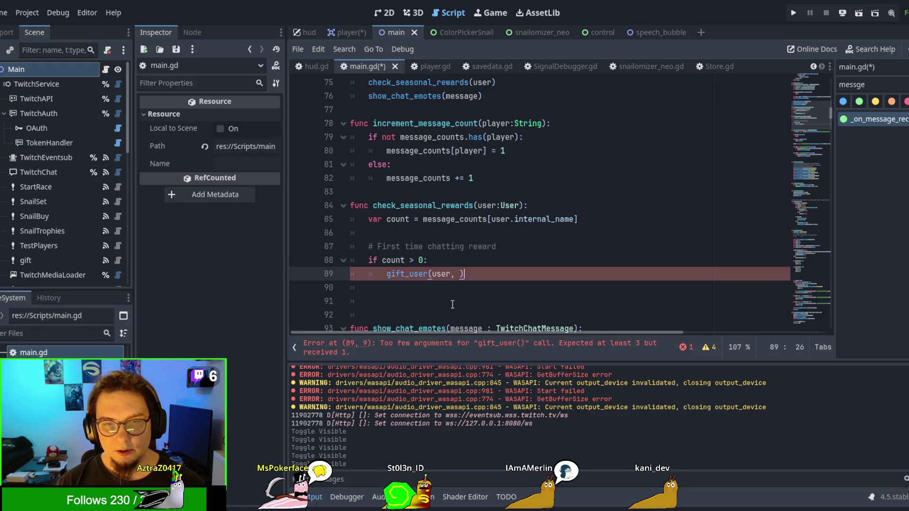
key(End)
key(Left)
text('ha)
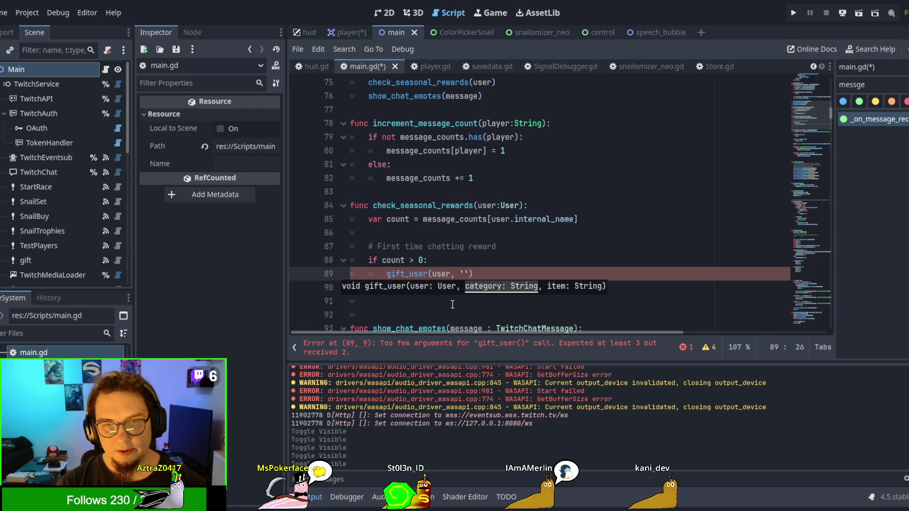
text(t', )
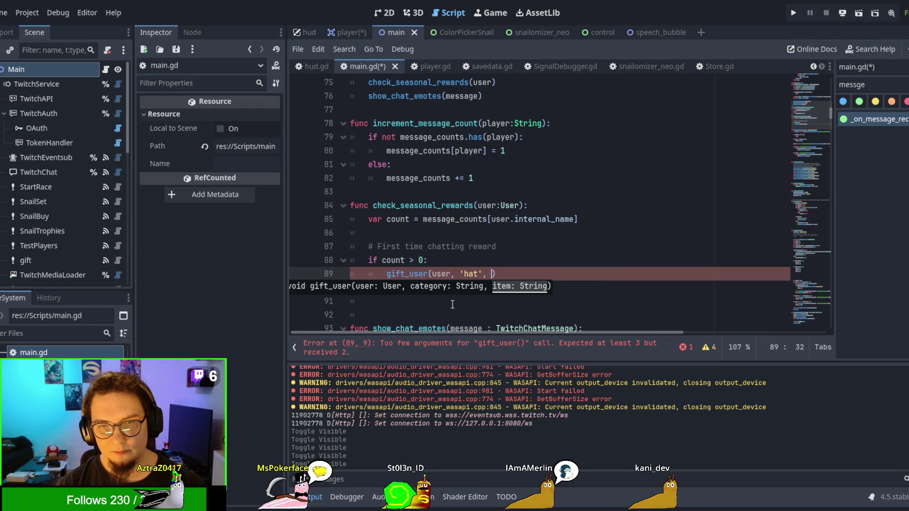
text(')
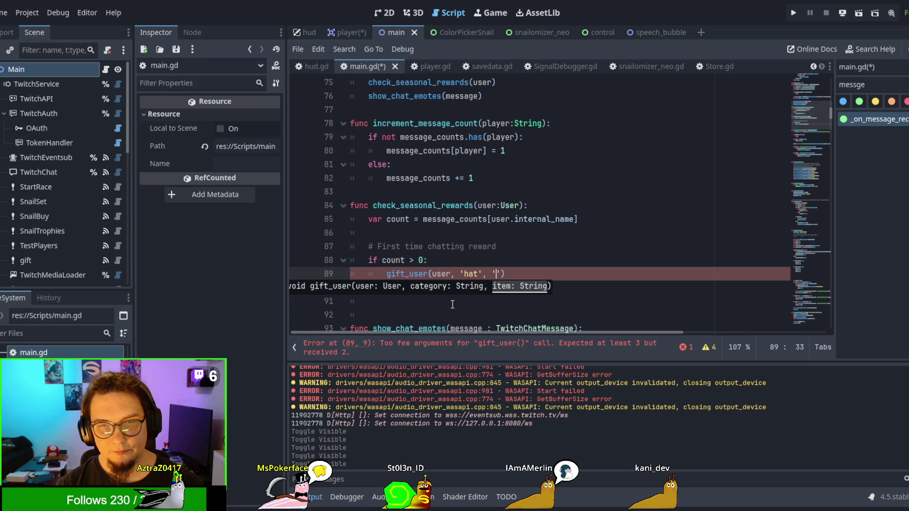
text(sanat)
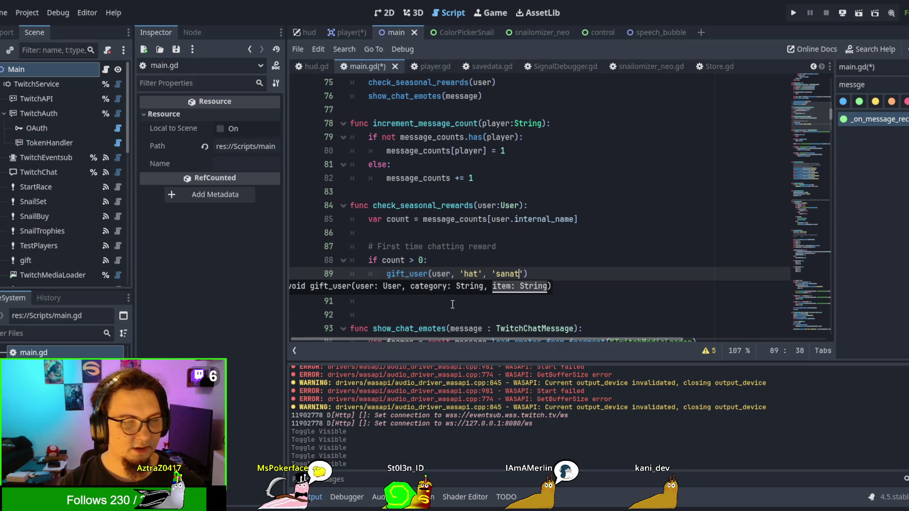
Correct the item name 'sanat' to 'santa' after checking hat names in the player scene
click(349, 33)
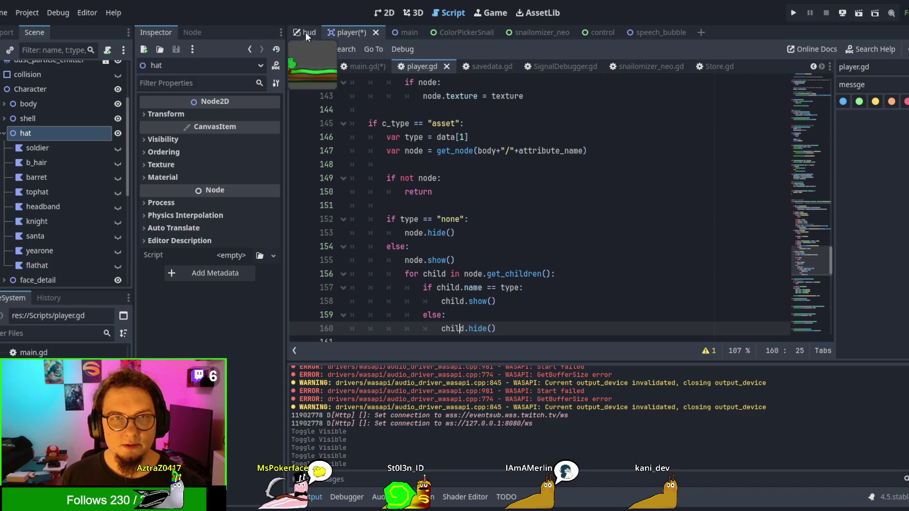
click(408, 34)
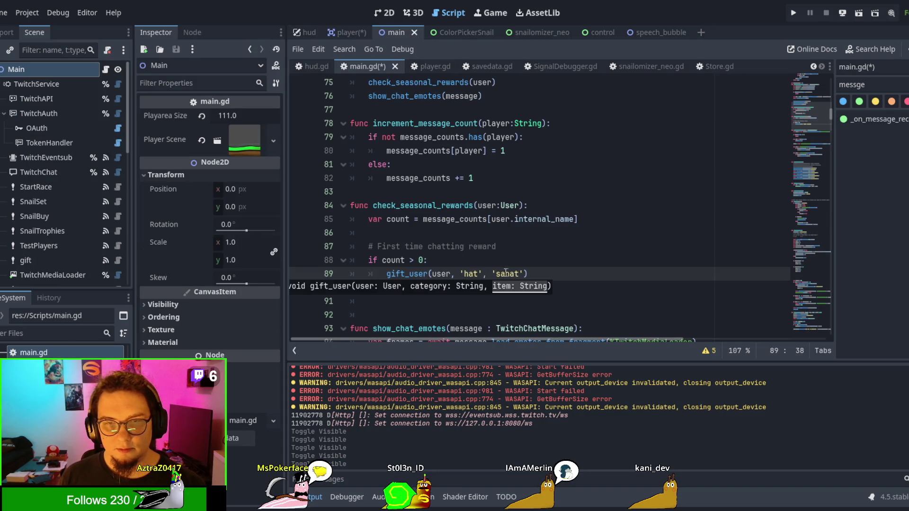
drag(505, 274, 519, 274)
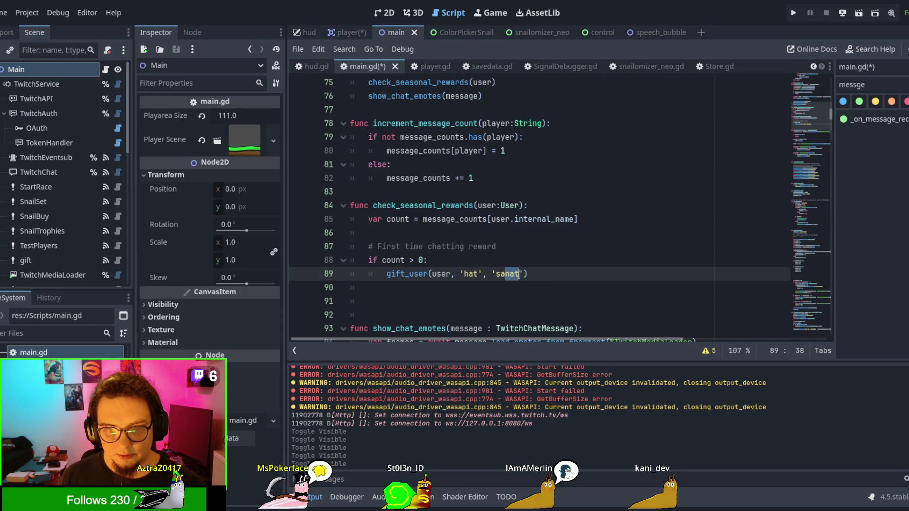
text(nt)
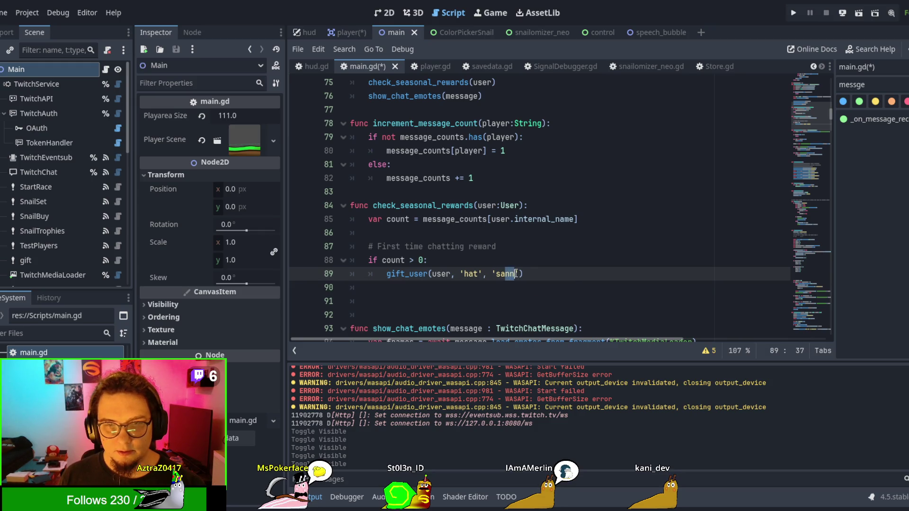
text(a)
Jump from the call to the gift_user function definition
click(549, 275)
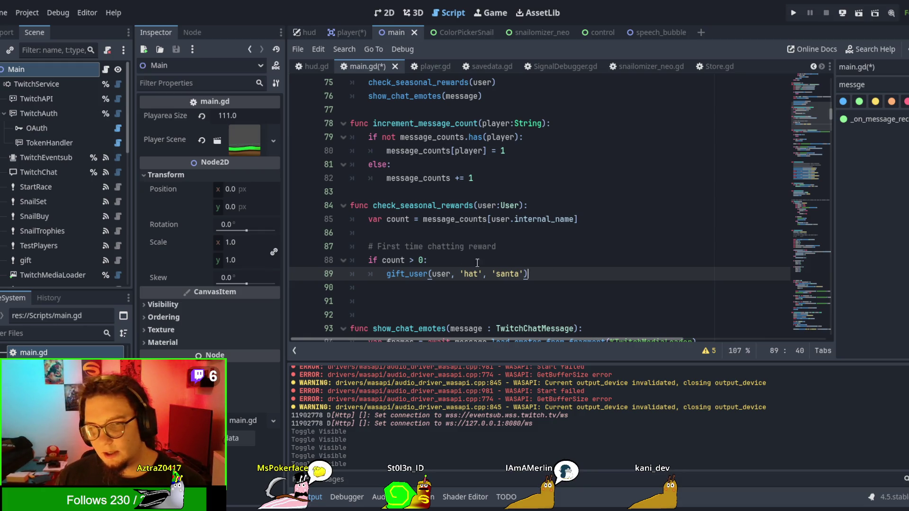
click(387, 274)
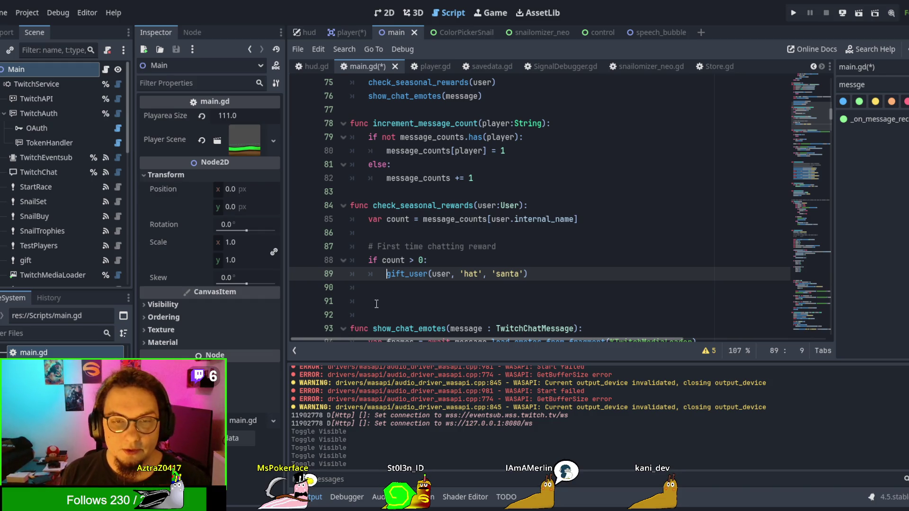
ctrl+click(406, 275)
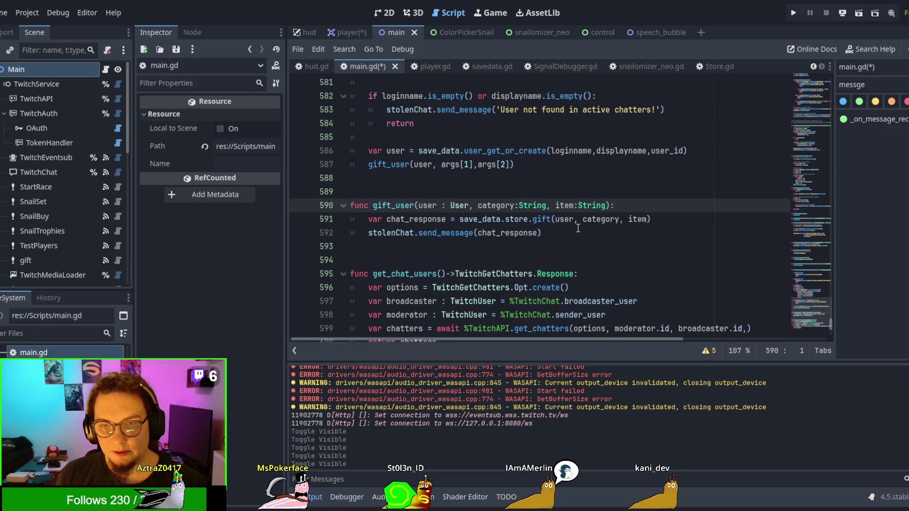
Review the Store's gift function in Store.gd, then go back to the first-time chatting reward in main.gd
ctrl+click(544, 221)
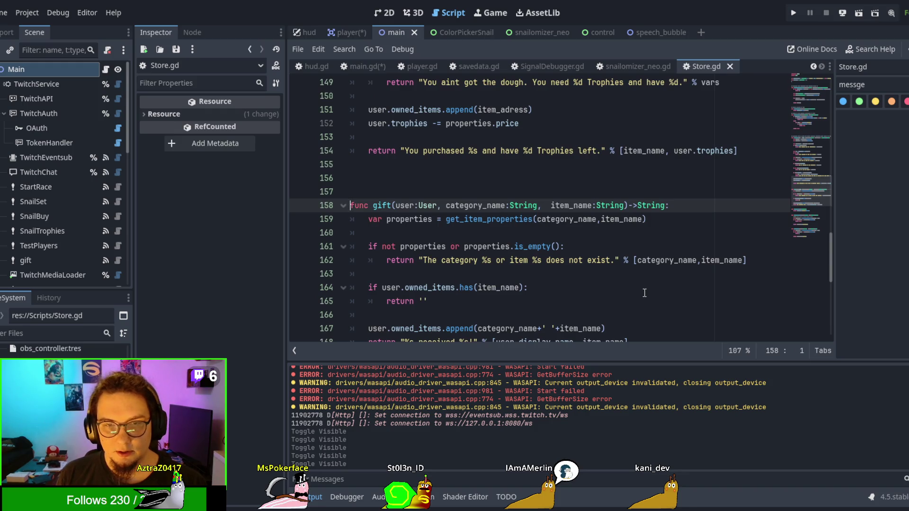
scroll(645, 293, down, 2)
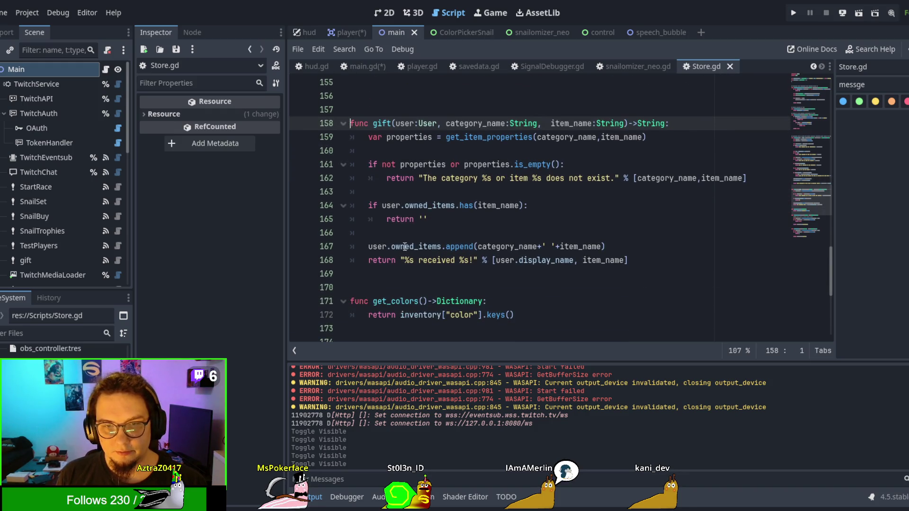
double_click(436, 261)
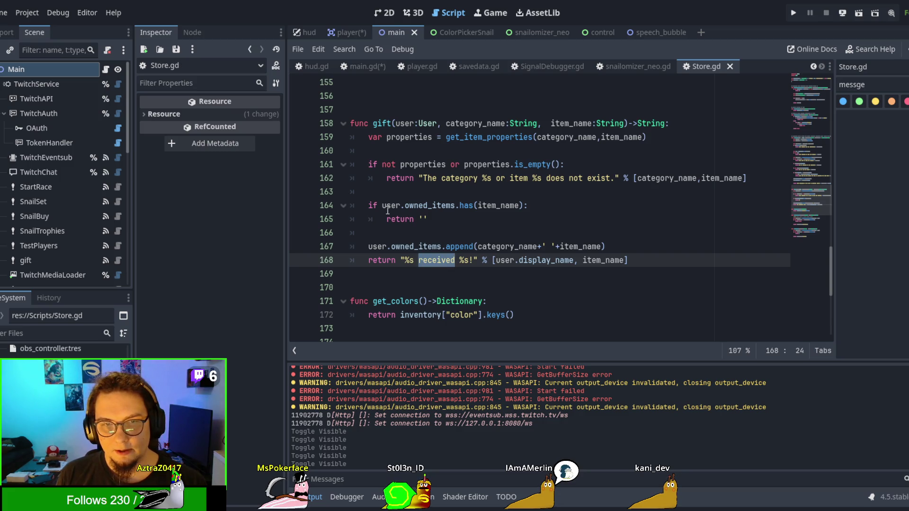
drag(396, 219, 452, 217)
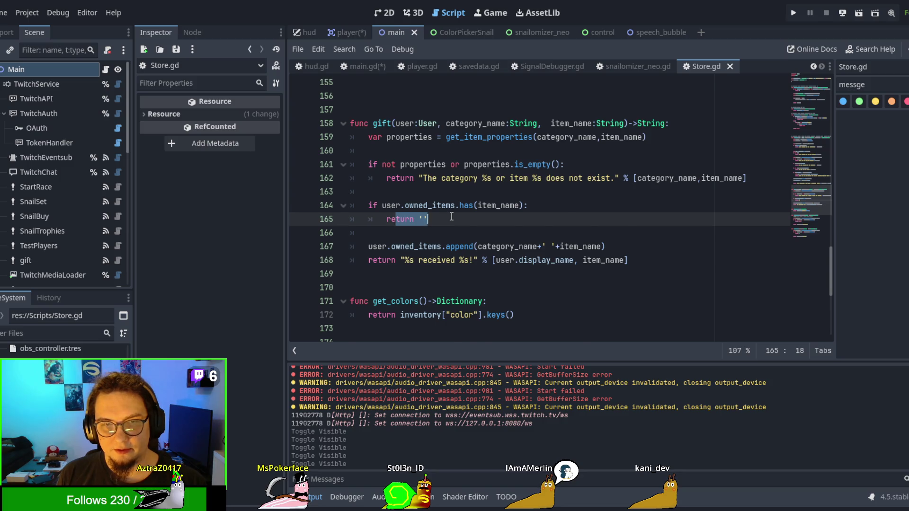
scroll(451, 216, up, 2)
scroll(462, 260, down, 3)
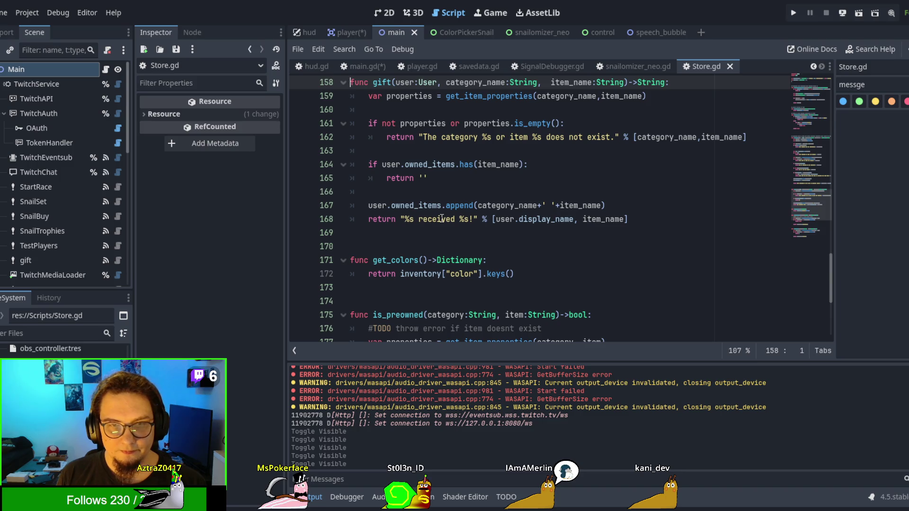
key(alt+Left)
key(alt+Right)
key(alt+Left)
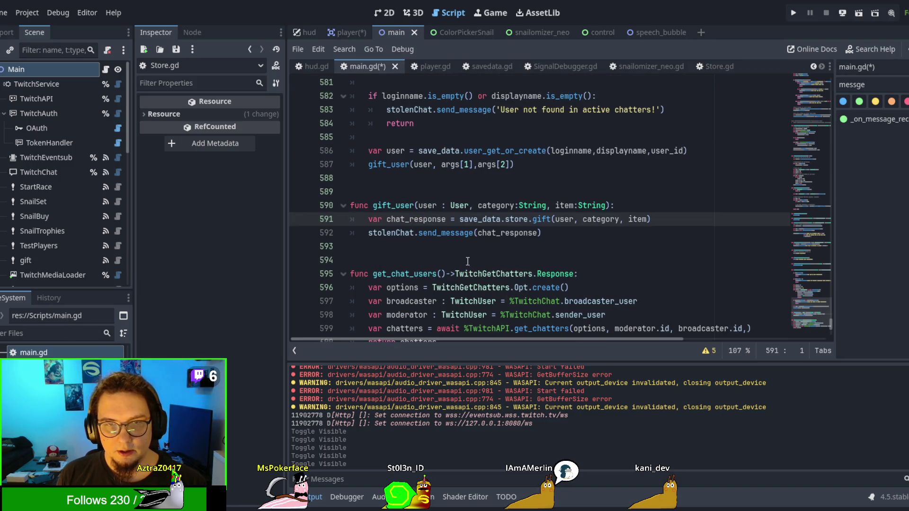
mouse_move(369, 234)
mouse_down()
mouse_move(479, 242)
mouse_move(474, 233)
mouse_up()
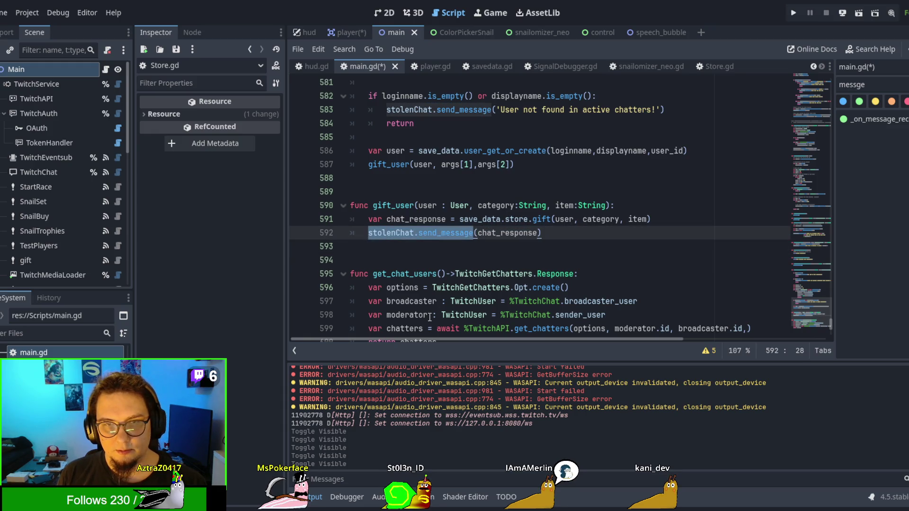
key(alt+Left)
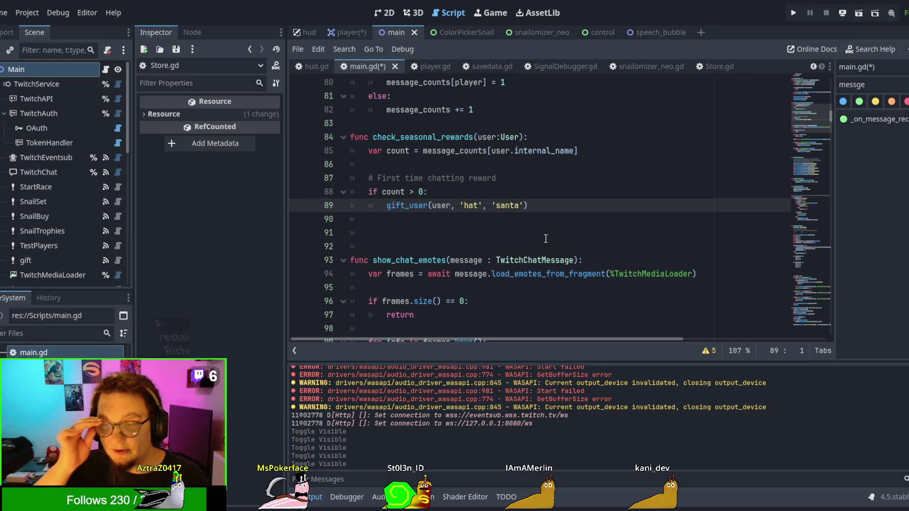
Save main.gd with the gift_user(user, 'hat', 'santa') call in check_seasonal_rewards
click(504, 222)
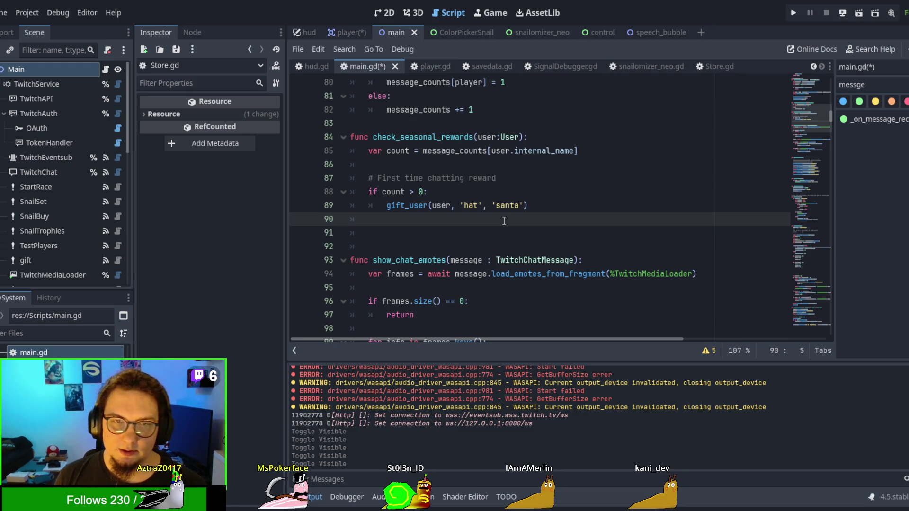
drag(543, 205, 538, 198)
key(ctrl+c)
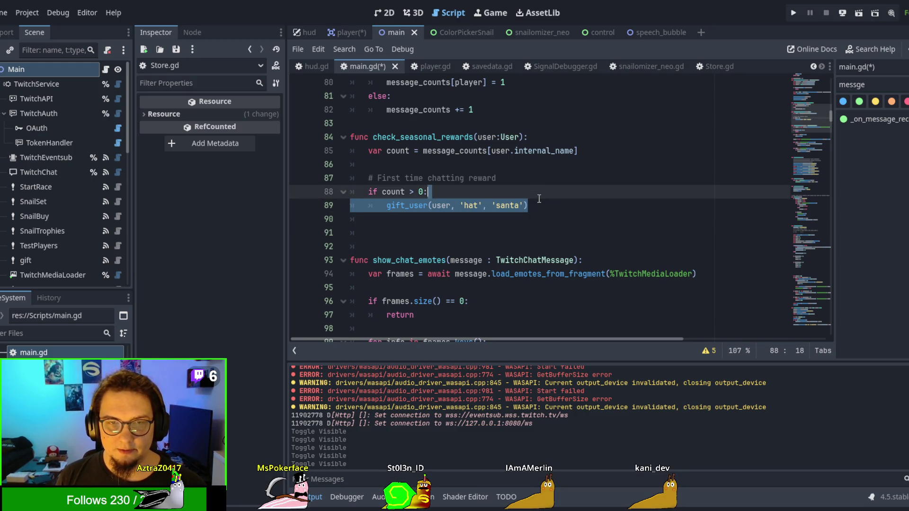
click(641, 238)
key(ctrl+s)
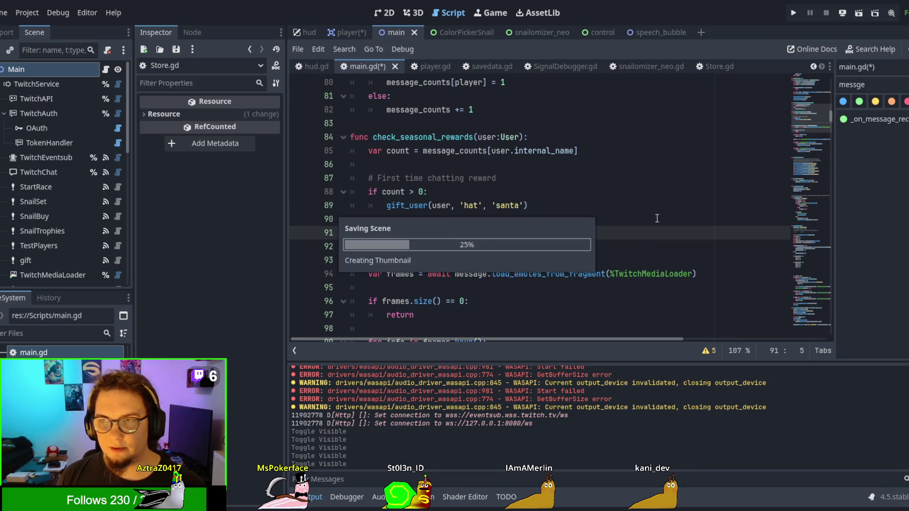
Filter methods for 'rewar' and go to the reward_player function
text(war)
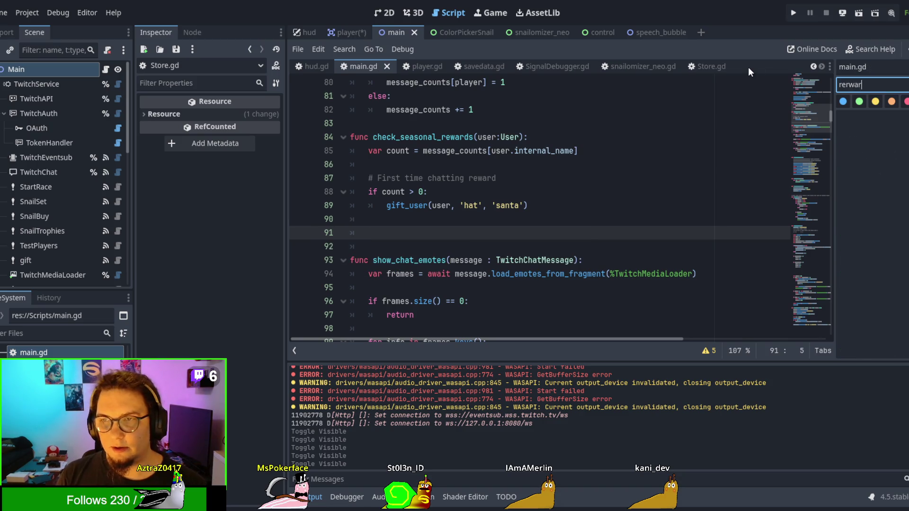
key(BackSpace)
key(BackSpace)
key(BackSpace)
text(war)
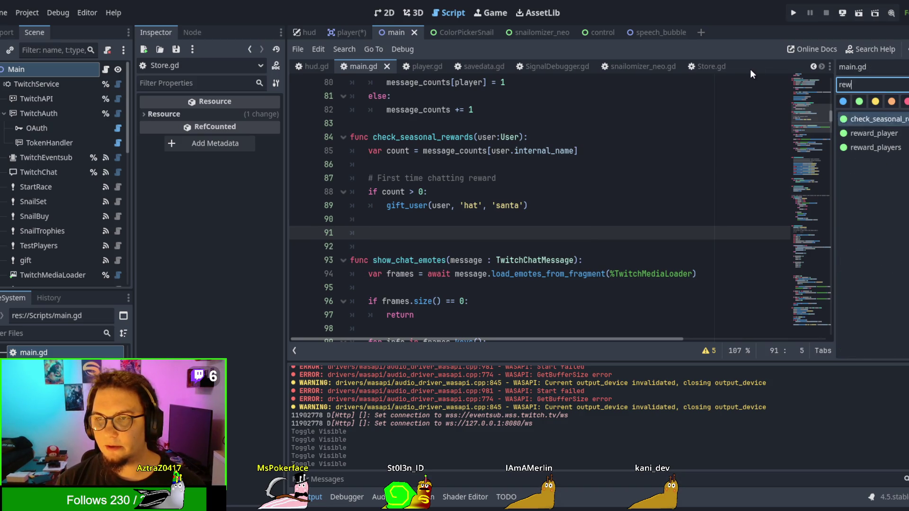
key(Down)
key(Return)
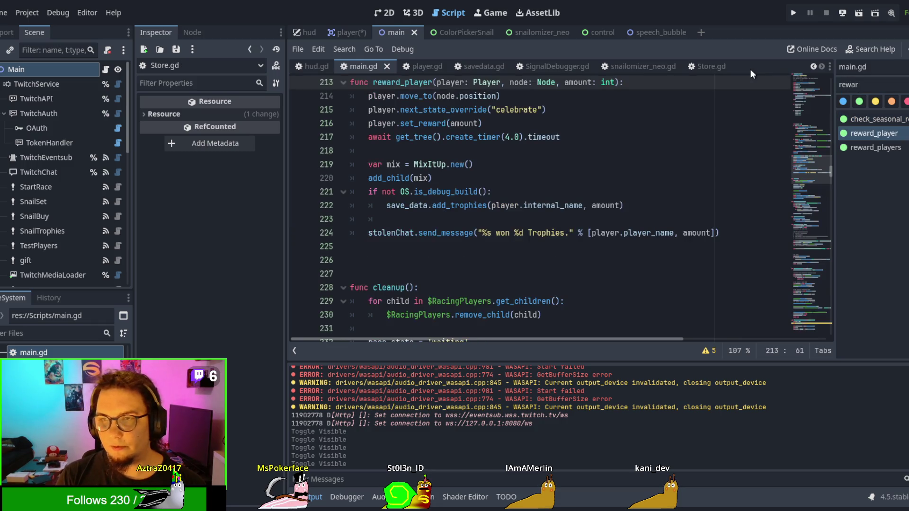
scroll(630, 185, up, 2)
scroll(636, 227, down, 1)
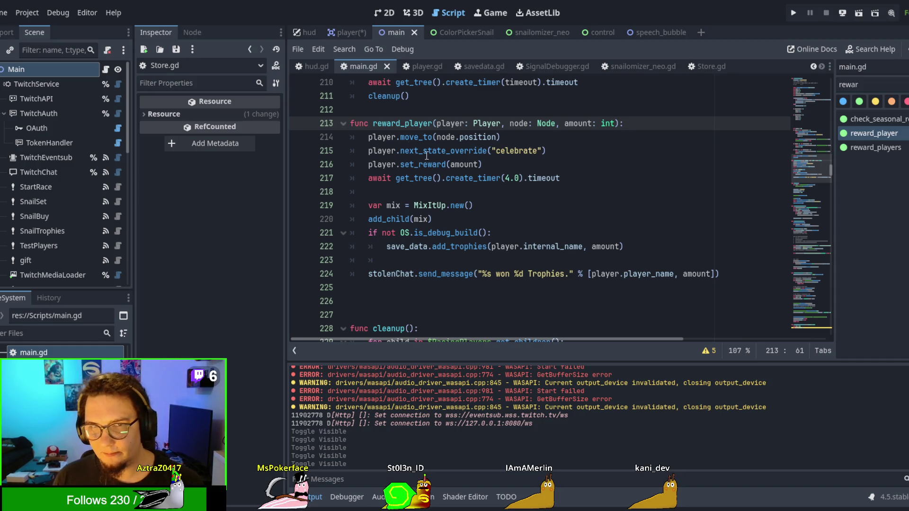
Paste gift_user(user, 'hat', 'santa') unindented at the end of reward_player
click(441, 286)
key(ctrl+v)
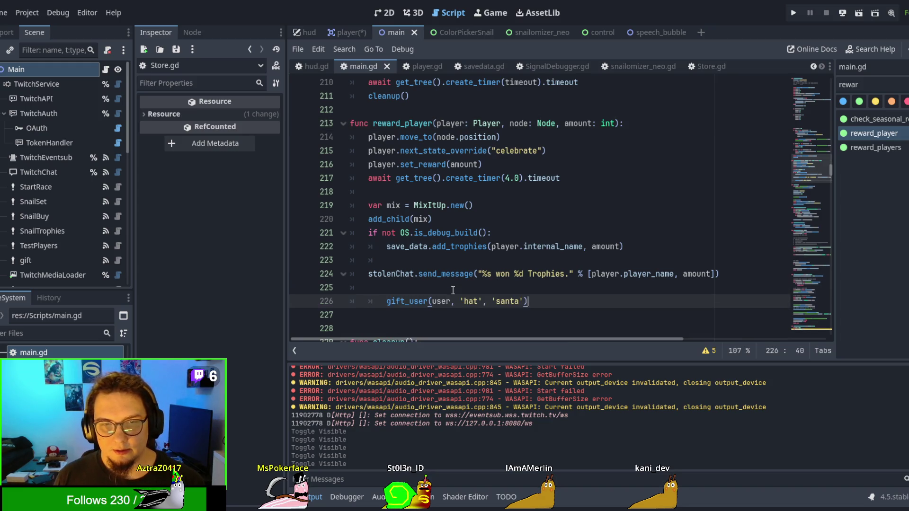
key(shift+Tab)
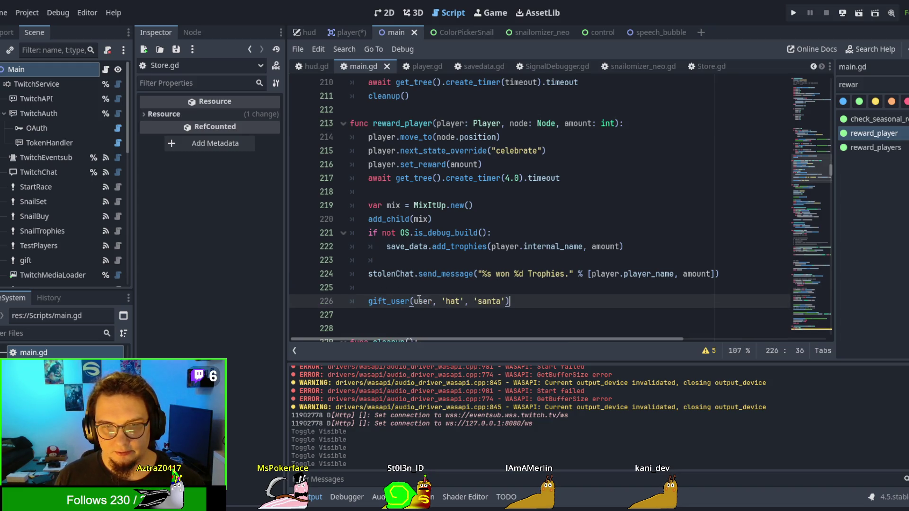
Add an unfinished 'var user =' line above the gift call
key(ctrl+shift+Return)
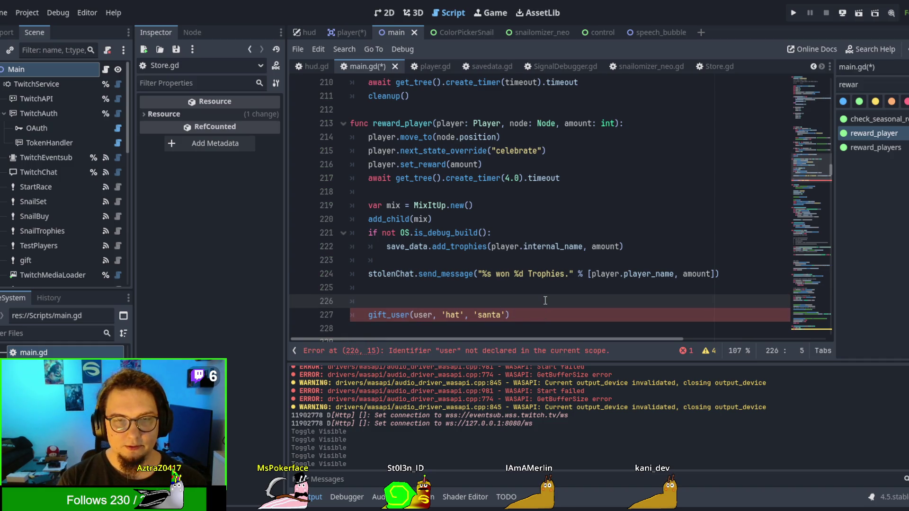
text(var user =)
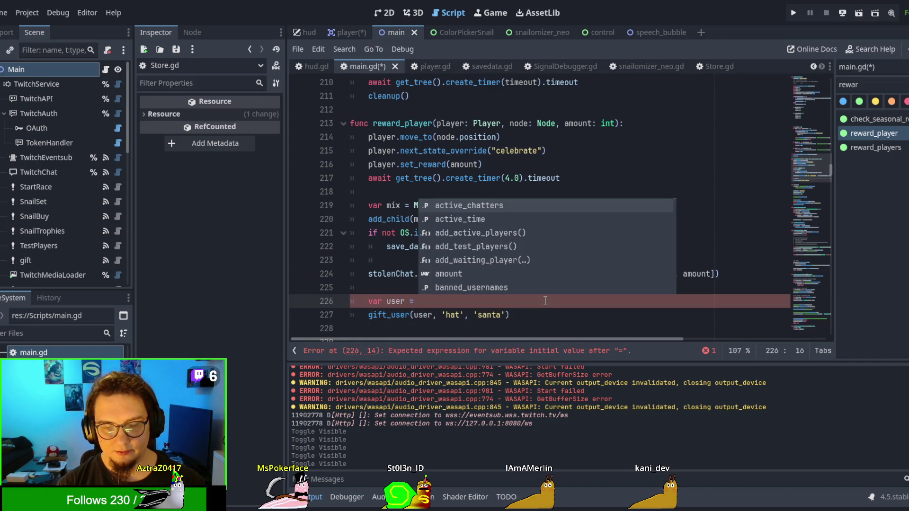
key(Escape)
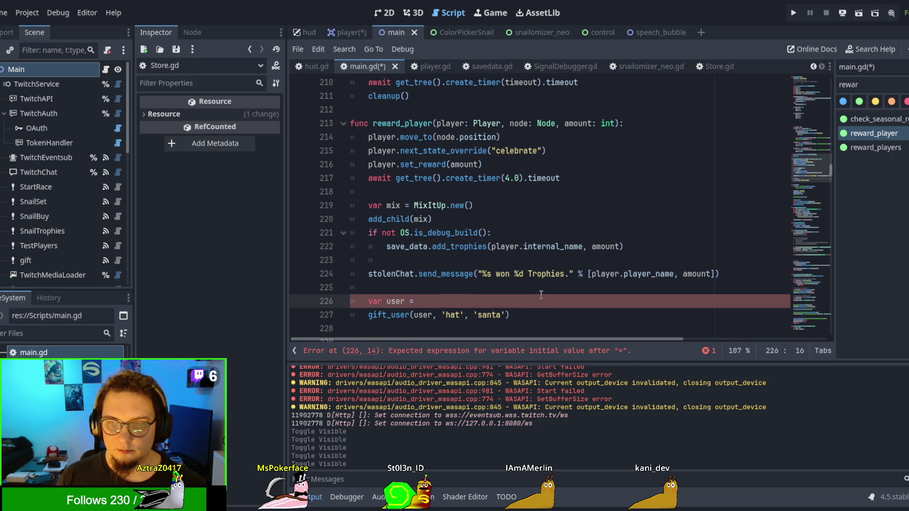
scroll(545, 300, down, 1)
click(880, 84)
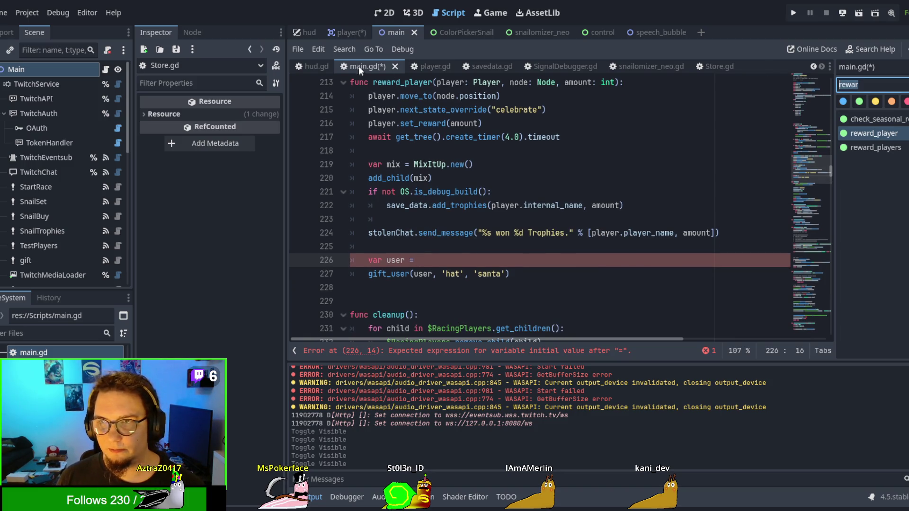
scroll(547, 140, down, 15)
scroll(546, 139, up, 16)
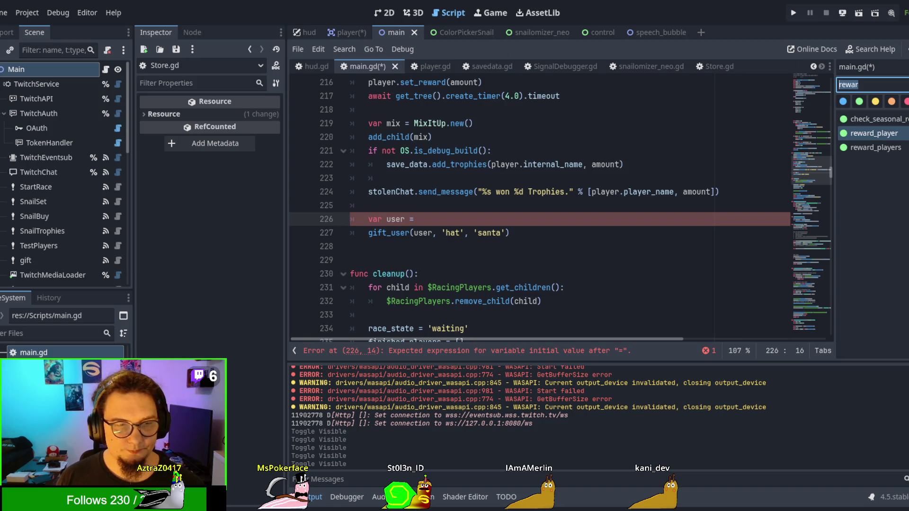
Open User.gd by filtering the FileSystem dock for 'user' and scroll through the User class
click(30, 334)
text(user)
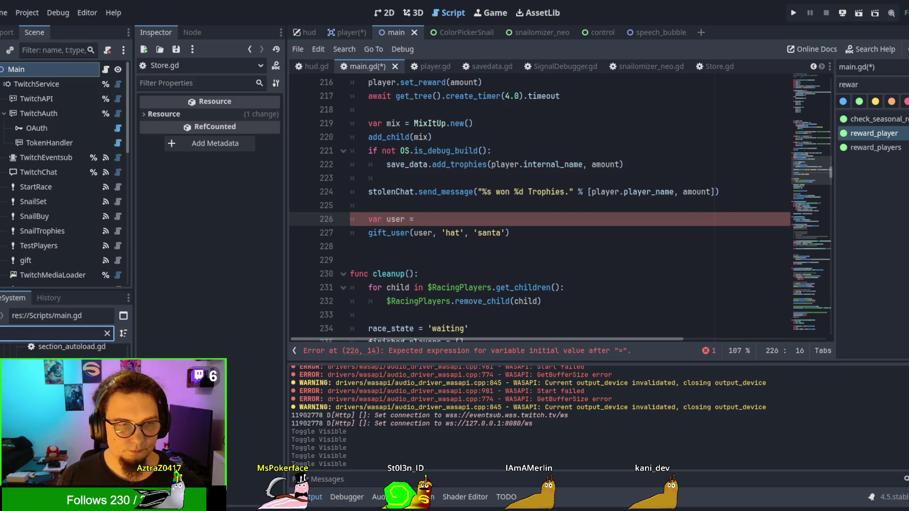
key(Return)
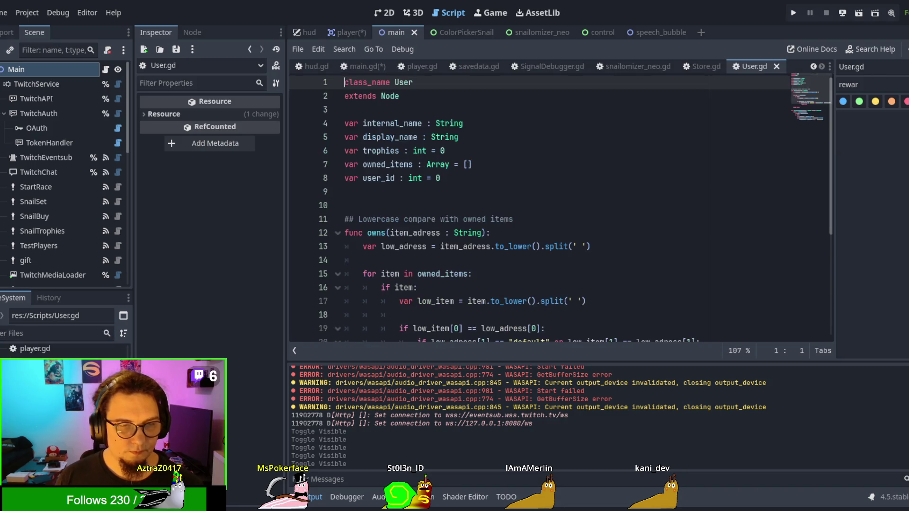
scroll(536, 244, down, 5)
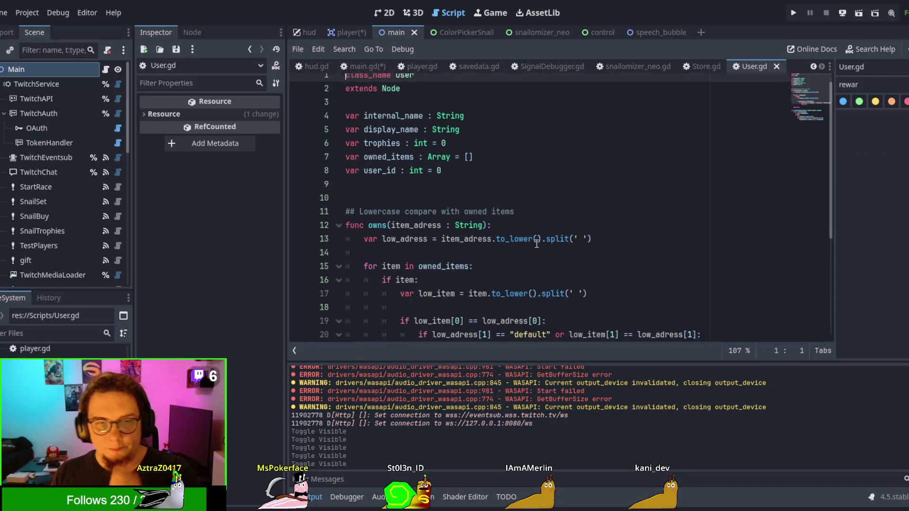
scroll(538, 246, up, 5)
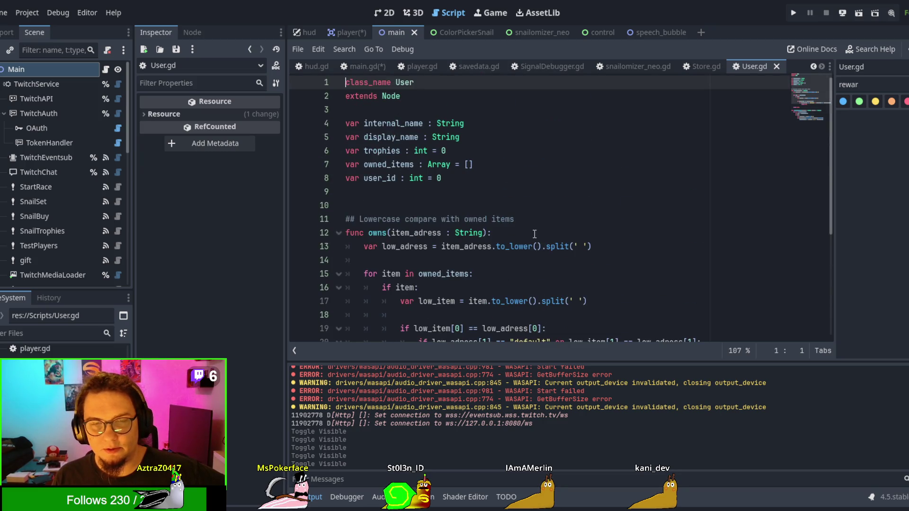
scroll(534, 234, down, 5)
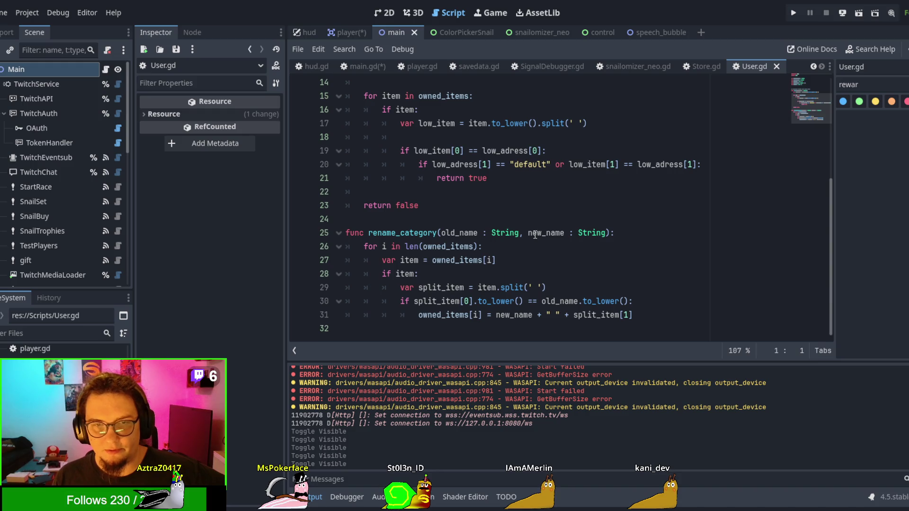
scroll(535, 234, up, 5)
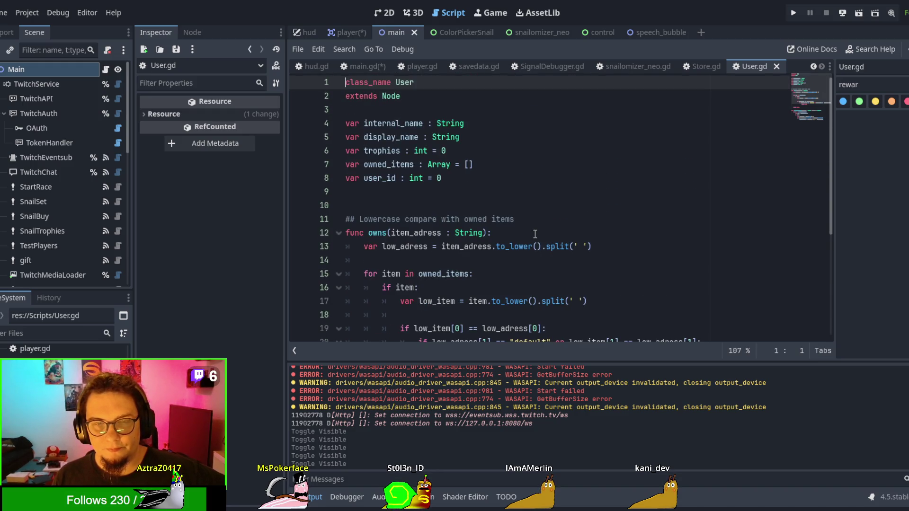
scroll(536, 234, down, 5)
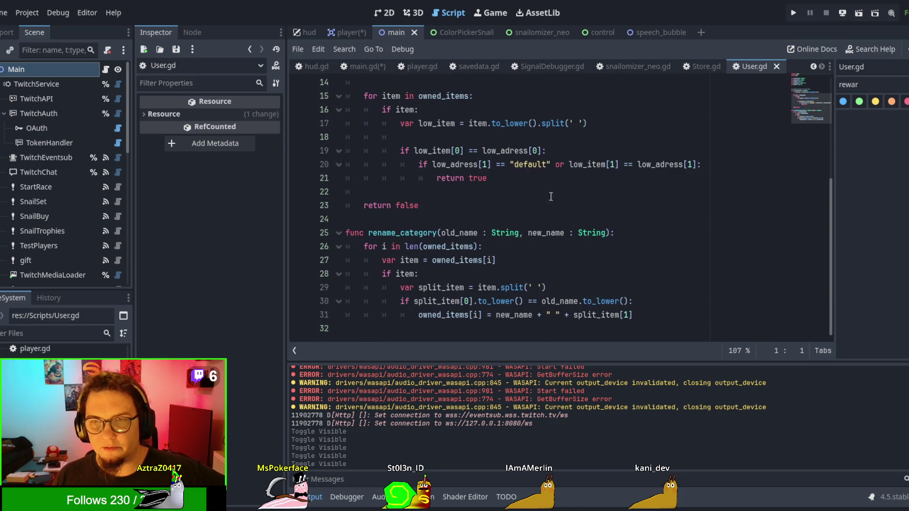
Return to main.gd and jump to gift_user via the 'gift' method filter
click(368, 65)
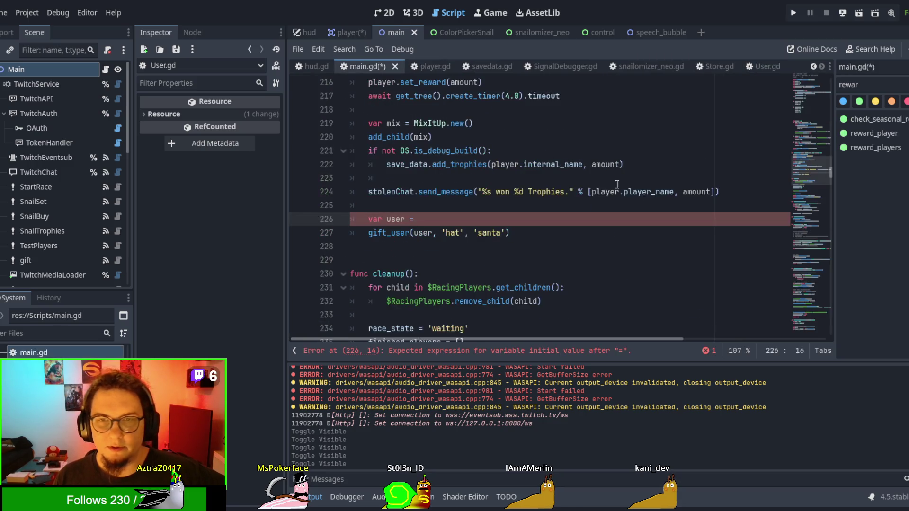
scroll(661, 198, down, 6)
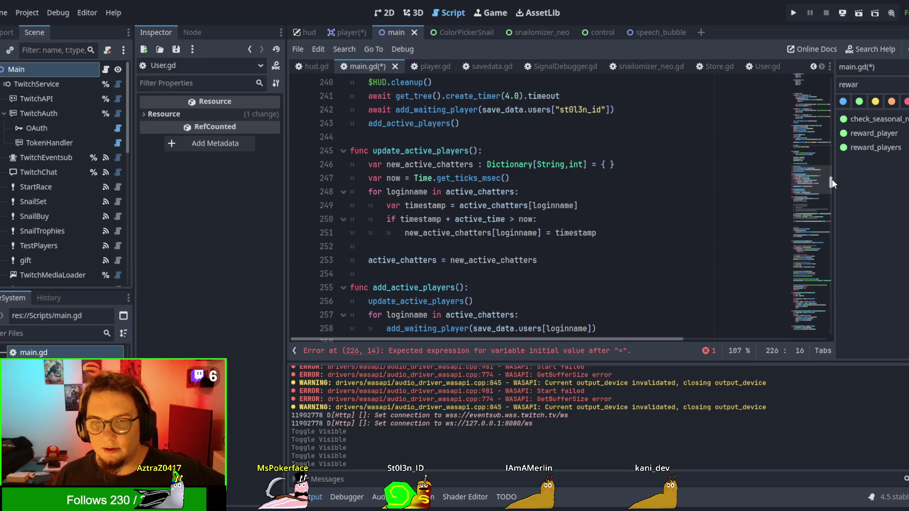
drag(832, 179, 847, 322)
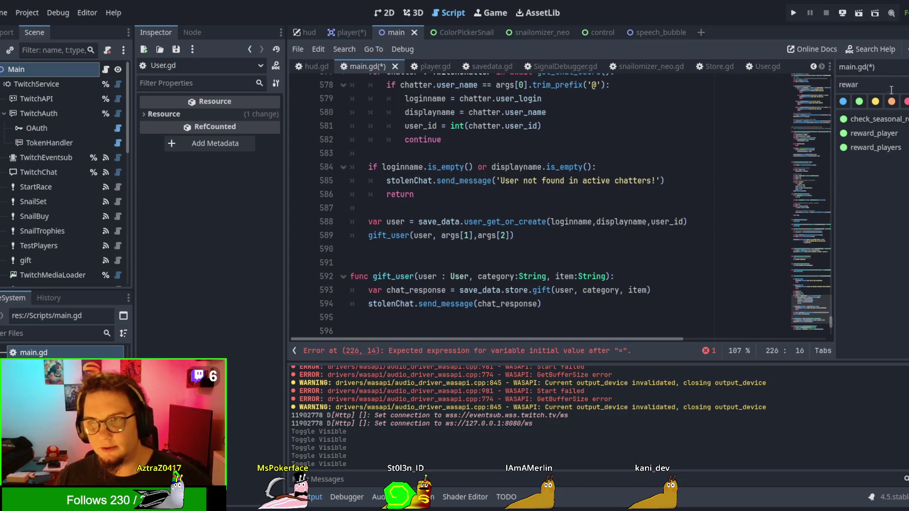
double_click(867, 84)
text(gift)
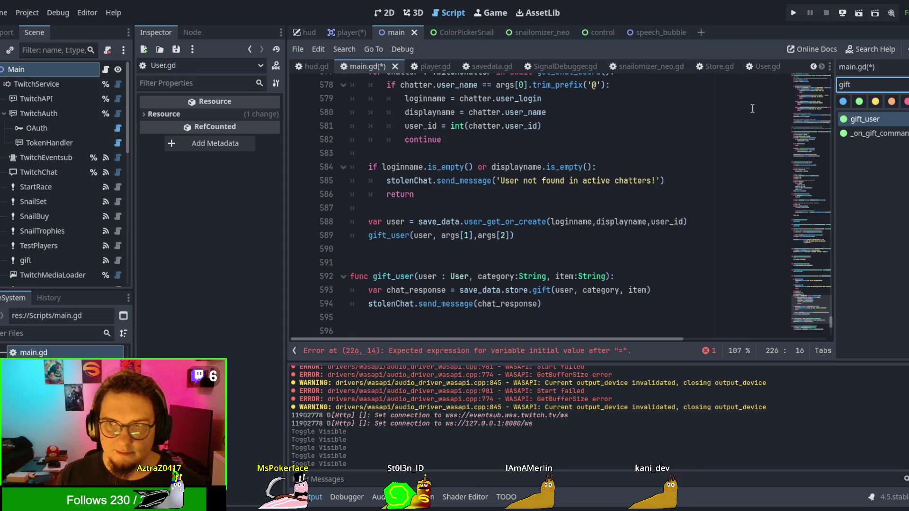
click(876, 124)
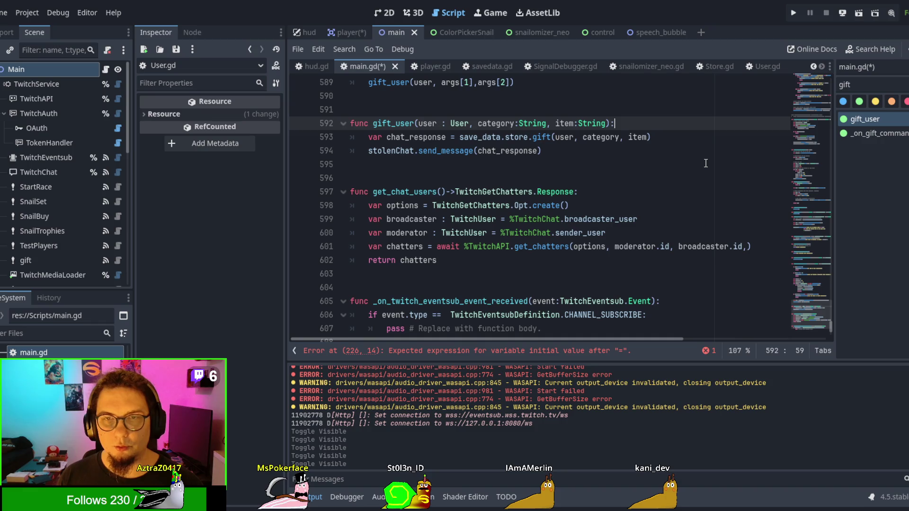
Scroll up through _on_gift_command_received to review how it looks up the user
scroll(598, 158, up, 6)
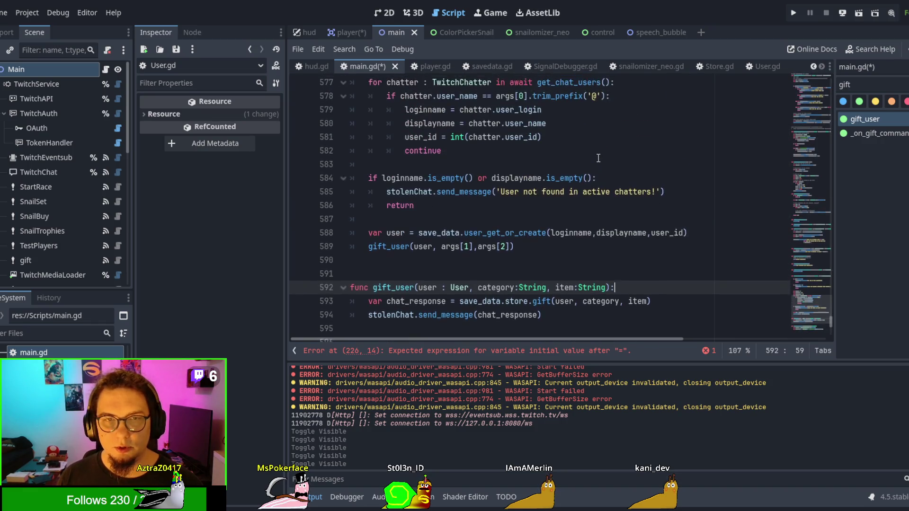
scroll(598, 159, up, 2)
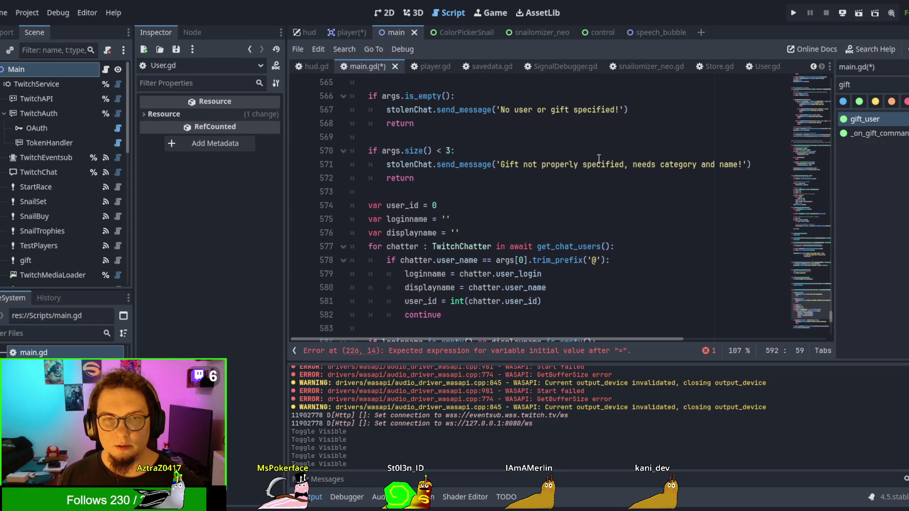
scroll(598, 158, up, 2)
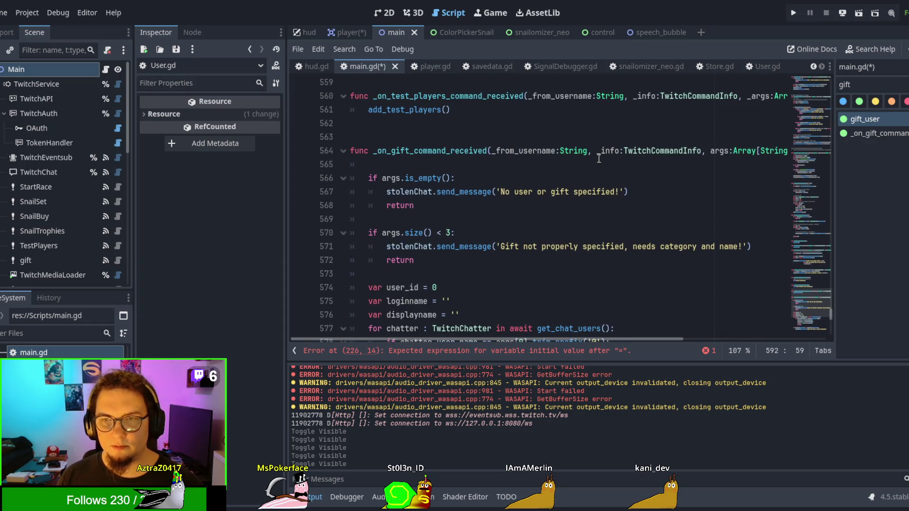
scroll(599, 158, down, 3)
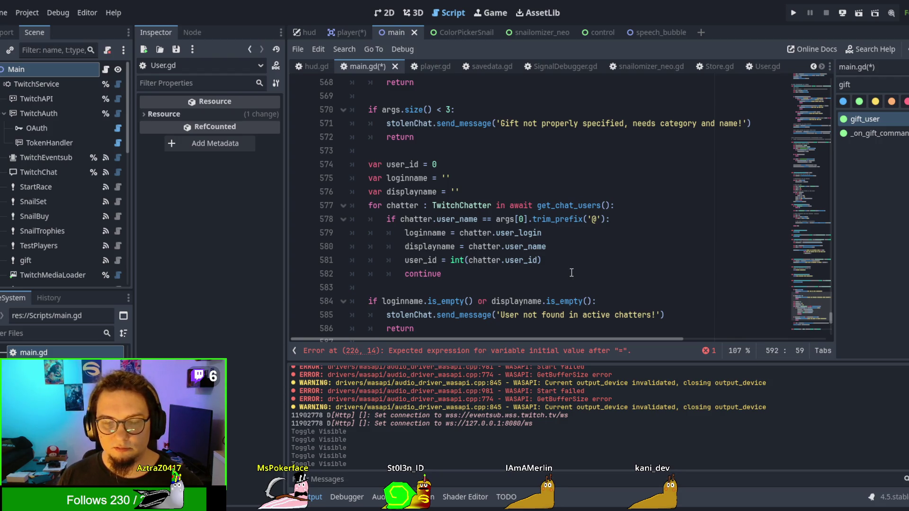
scroll(572, 273, up, 3)
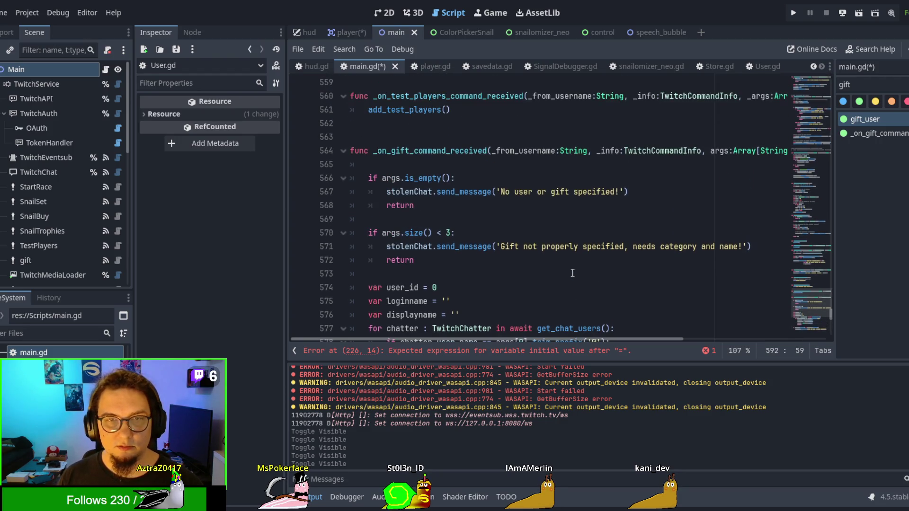
scroll(572, 273, up, 1)
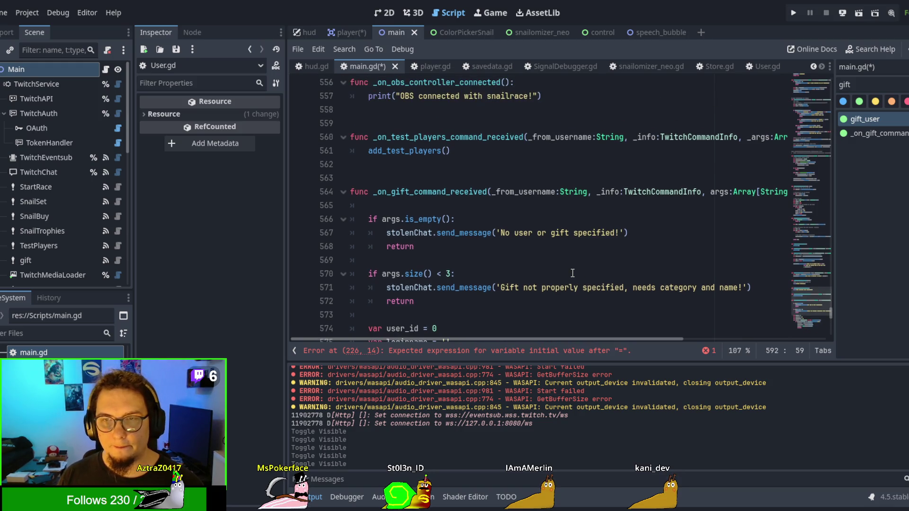
scroll(629, 302, down, 5)
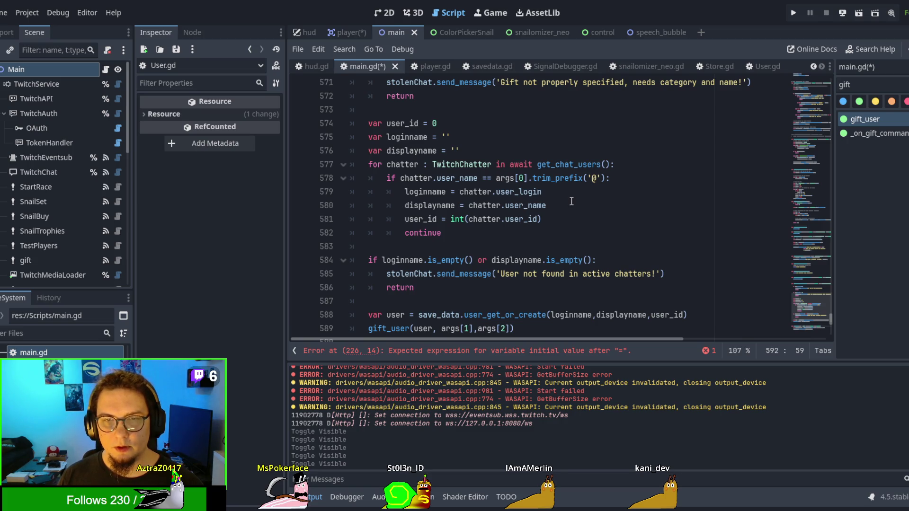
scroll(572, 201, down, 2)
Open user_get_or_create in savedata.gd and type =0 after its user_id parameter
ctrl+click(529, 234)
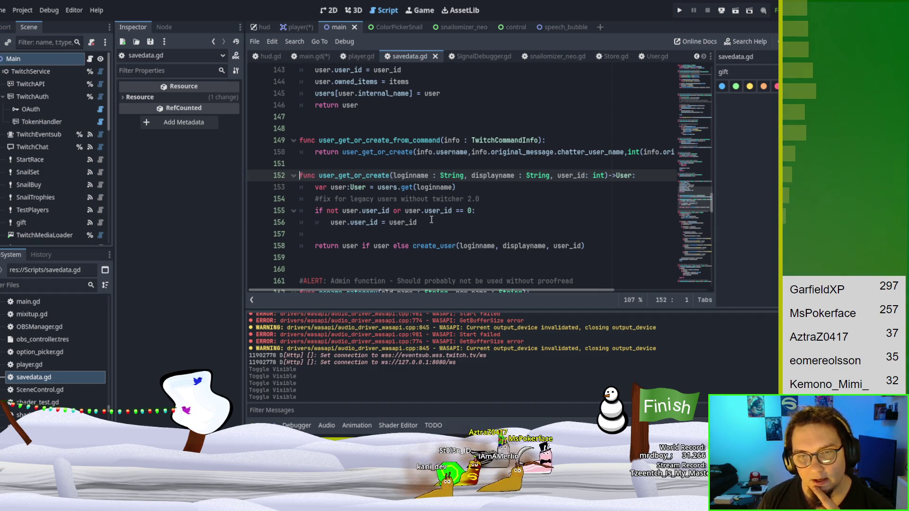
mouse_move(524, 225)
mouse_down()
mouse_move(318, 200)
mouse_move(315, 211)
mouse_up()
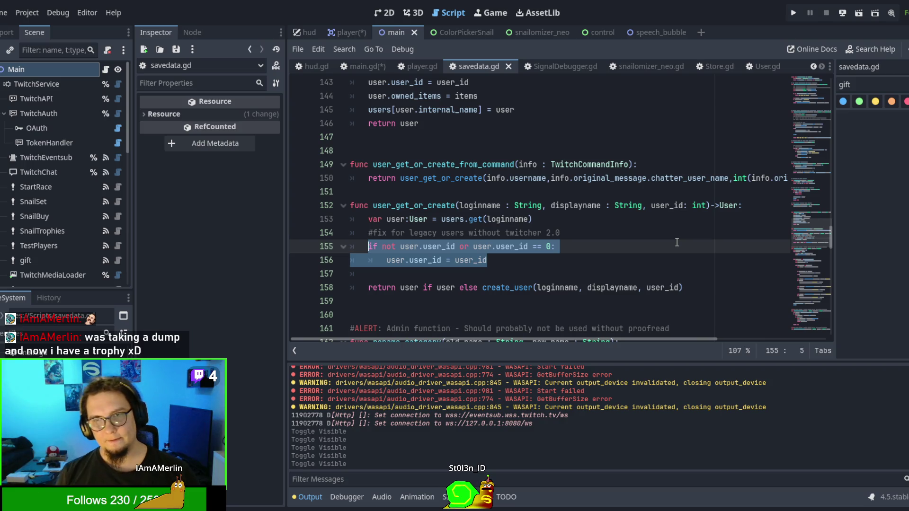
click(684, 205)
text(=0)
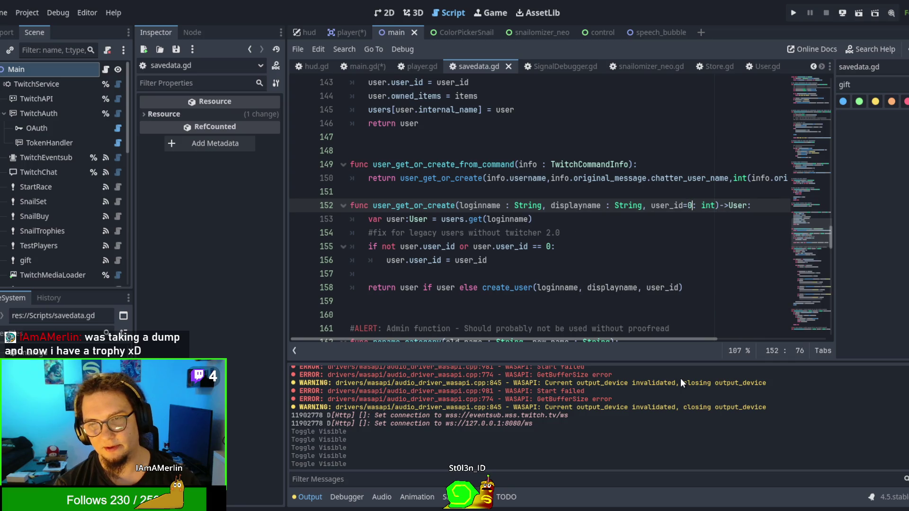
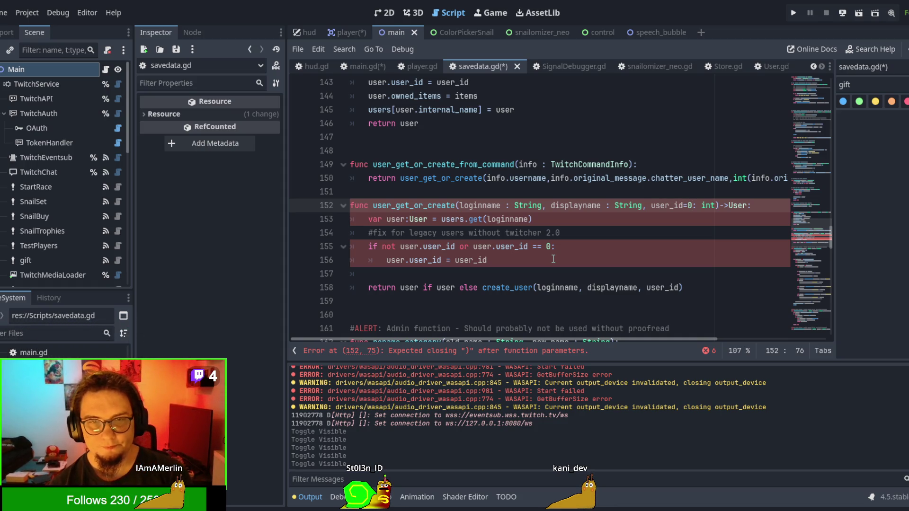
Remove the '=0' default so user_get_or_create takes a plain user_id: int in savedata.gd
key(BackSpace)
key(BackSpace)
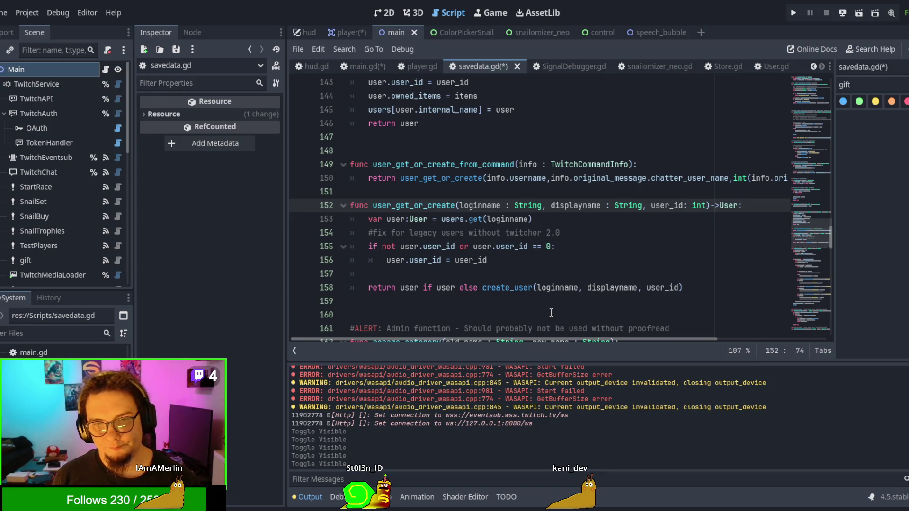
In main.gd, highlight user_id in the user_get_or_create call and its line 574 declaration
key(ctrl+shift+Left)
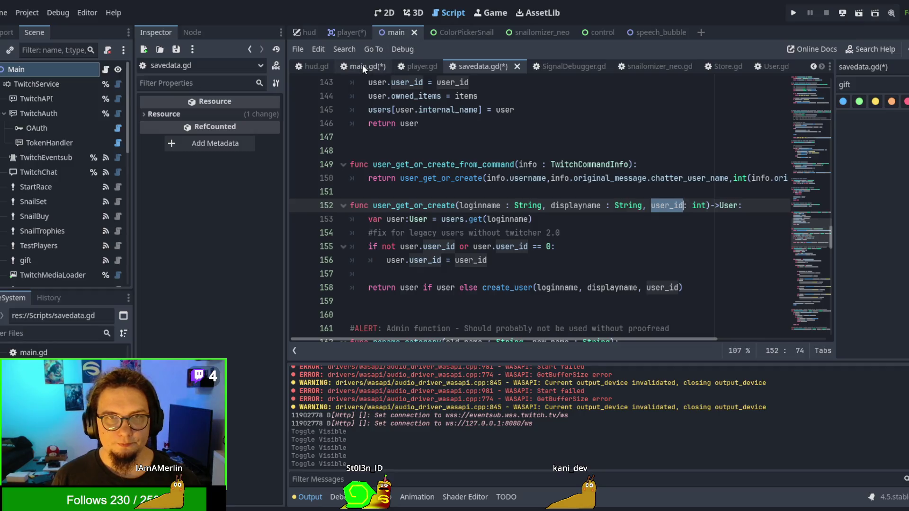
click(362, 66)
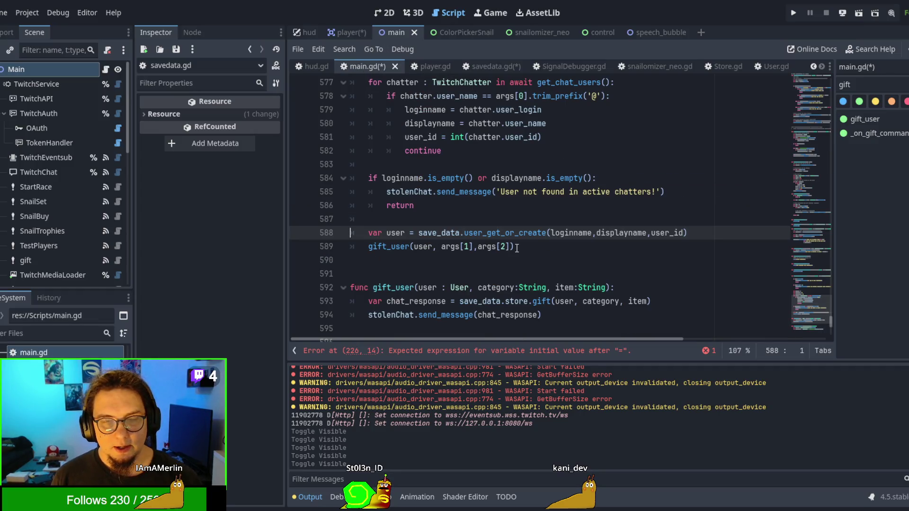
double_click(664, 232)
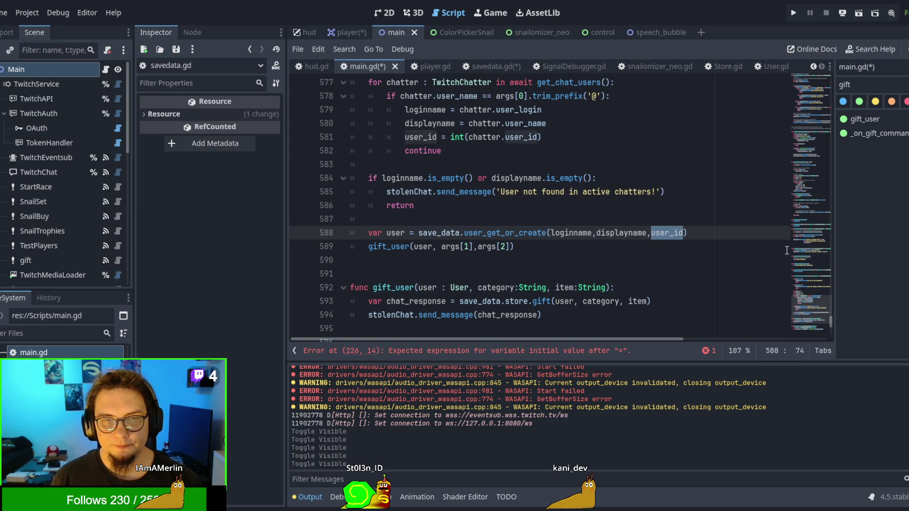
scroll(677, 175, up, 2)
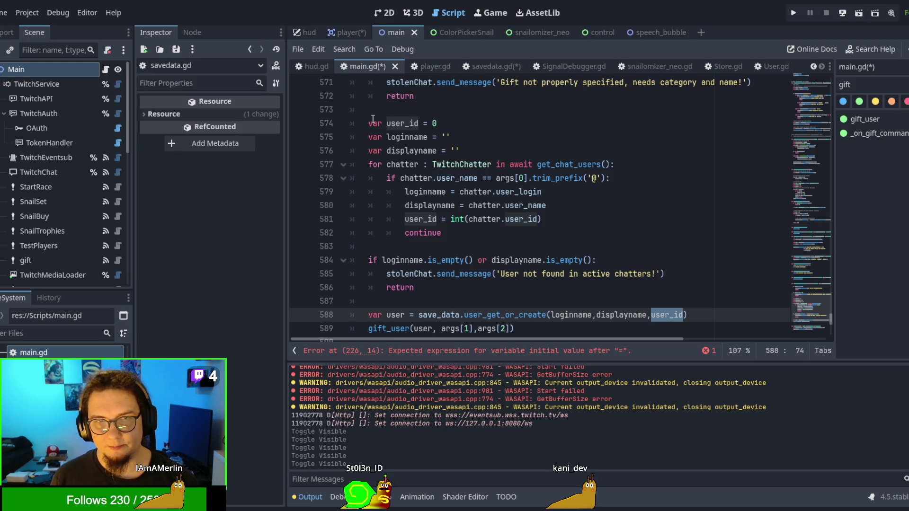
drag(366, 123, 458, 121)
scroll(741, 250, down, 2)
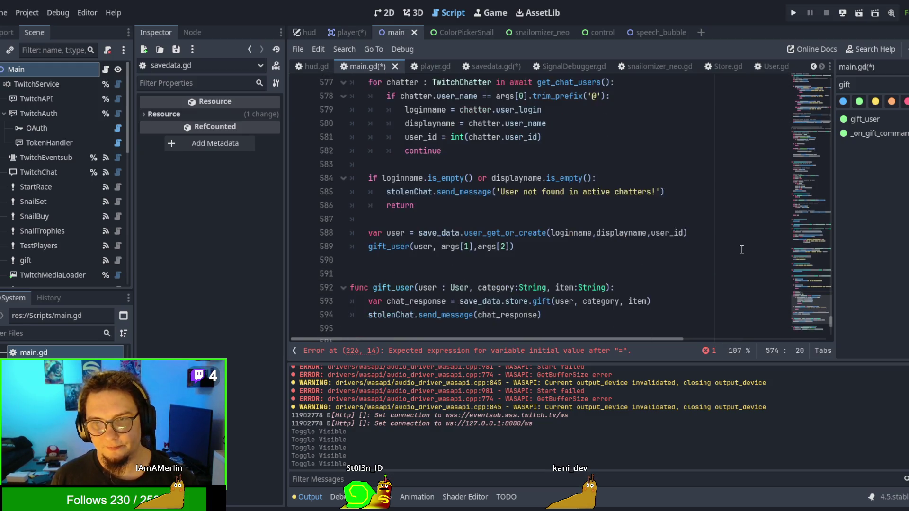
scroll(742, 250, up, 2)
Select the chatter lookup loop (lines 576–582), then scroll down toward get_chat_users
mouse_move(365, 165)
mouse_down()
mouse_move(379, 180)
mouse_move(576, 236)
mouse_up()
click(694, 235)
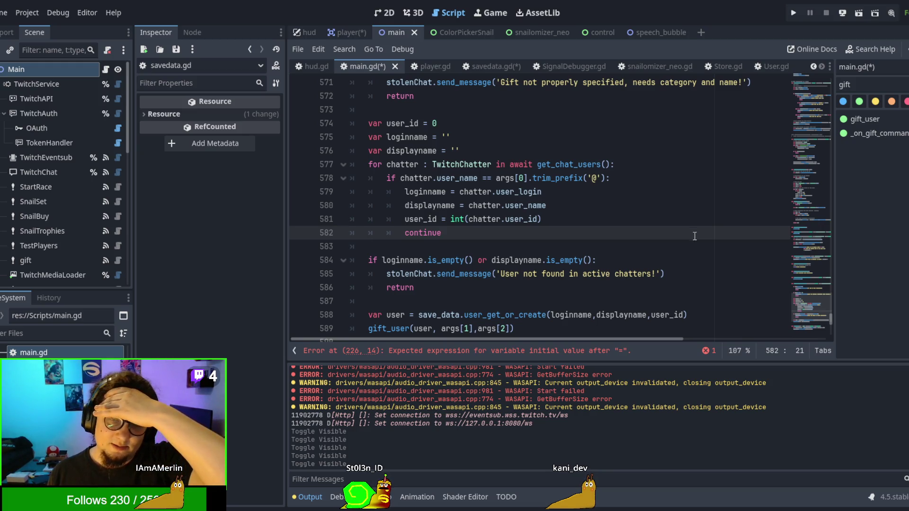
mouse_move(469, 235)
mouse_down()
mouse_move(452, 165)
mouse_move(463, 151)
mouse_up()
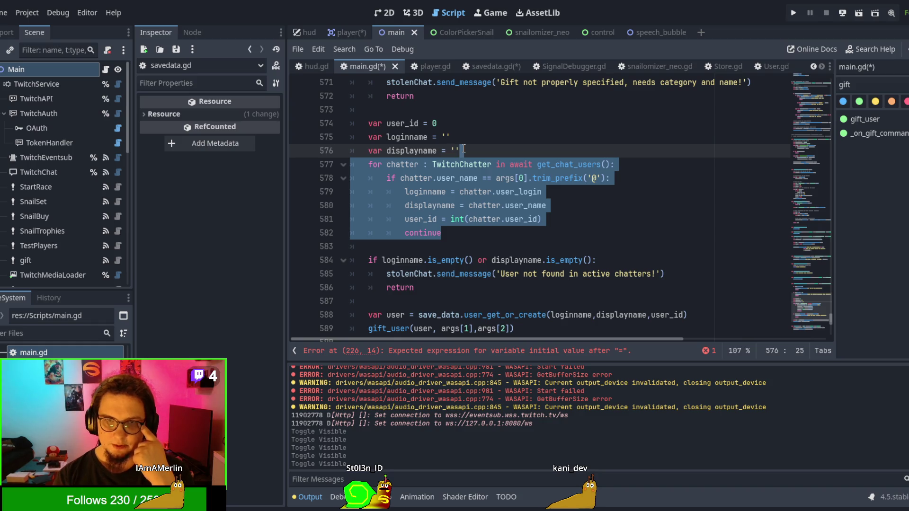
mouse_move(454, 233)
mouse_down()
mouse_move(484, 137)
mouse_move(485, 149)
mouse_up()
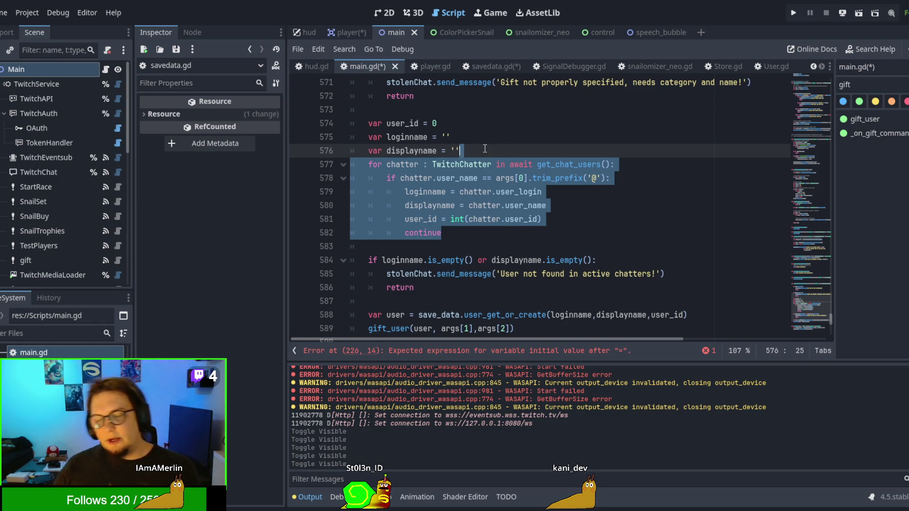
scroll(485, 149, down, 6)
scroll(479, 143, down, 2)
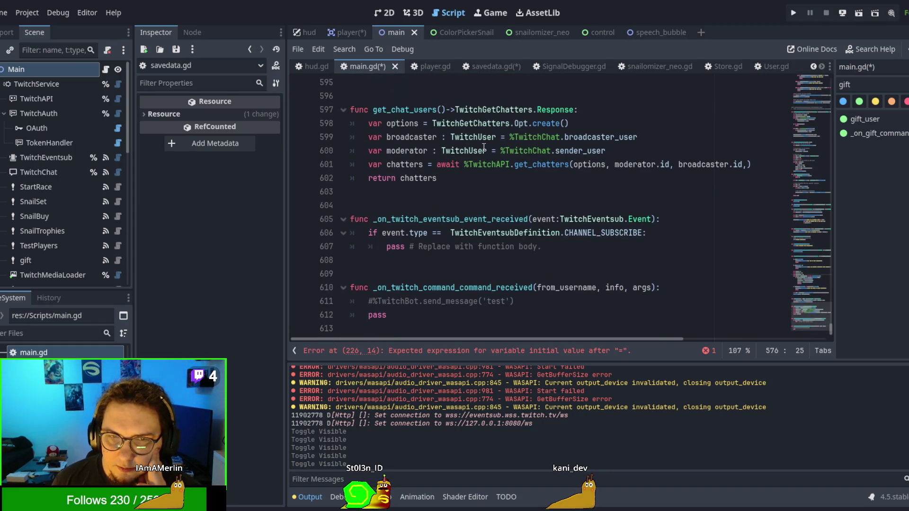
scroll(484, 147, down, 1)
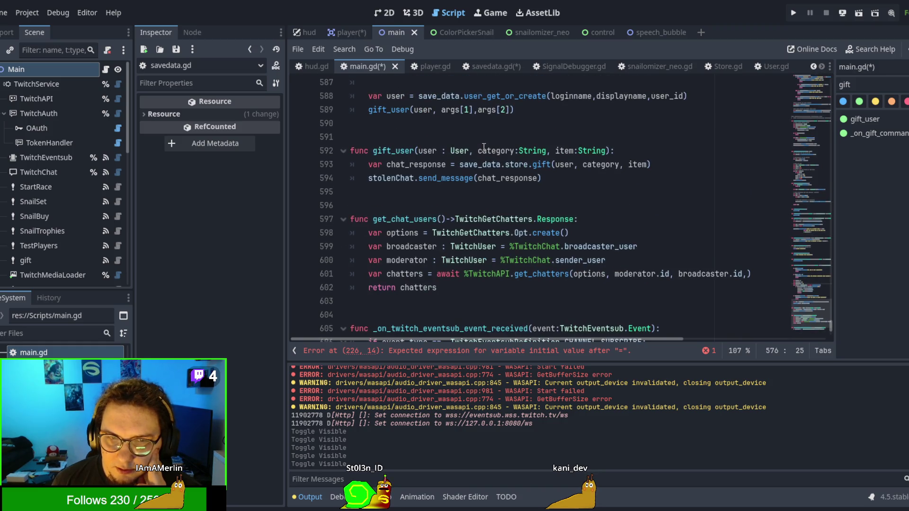
click(867, 131)
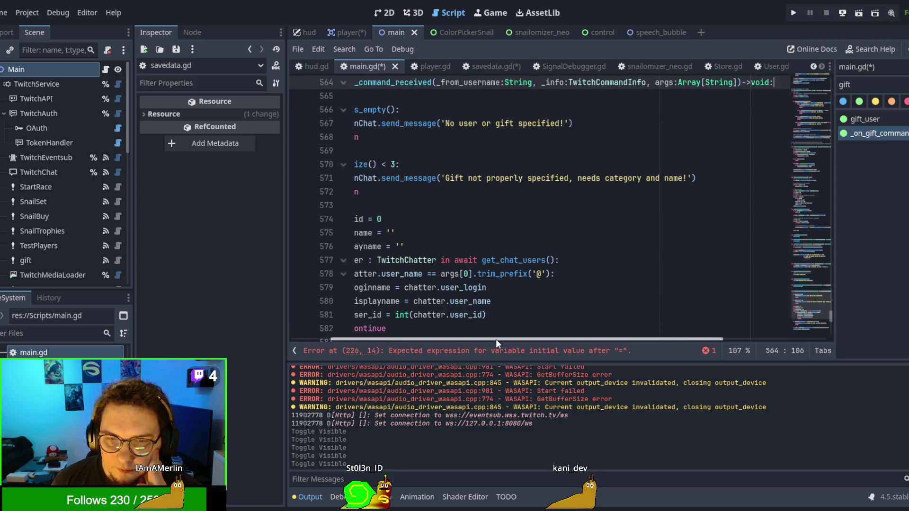
drag(495, 339, 365, 339)
scroll(571, 231, up, 1)
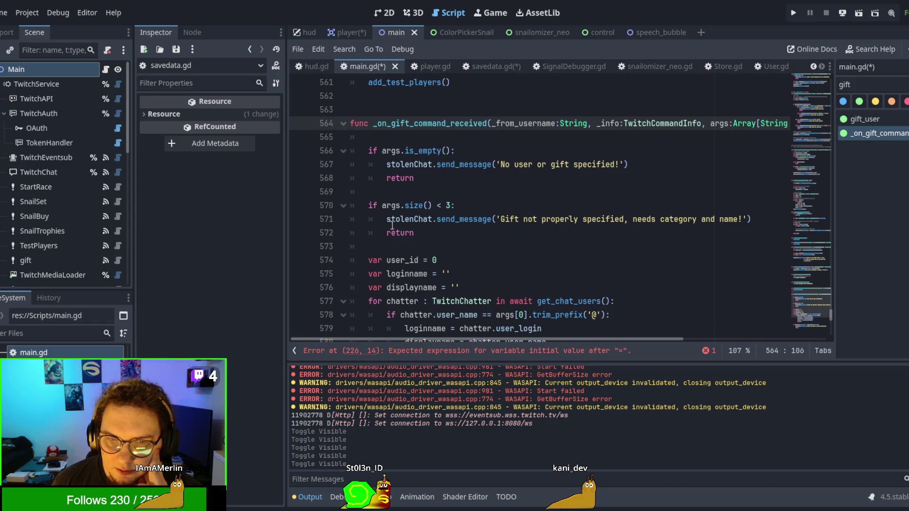
scroll(392, 225, down, 3)
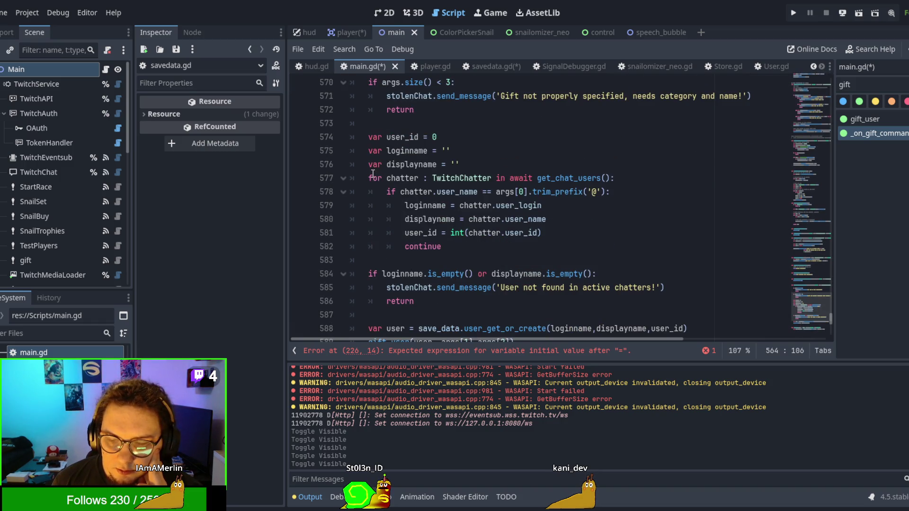
mouse_move(372, 174)
mouse_down()
mouse_move(474, 233)
mouse_move(479, 247)
mouse_move(328, 181)
mouse_up()
click(478, 247)
scroll(635, 213, up, 2)
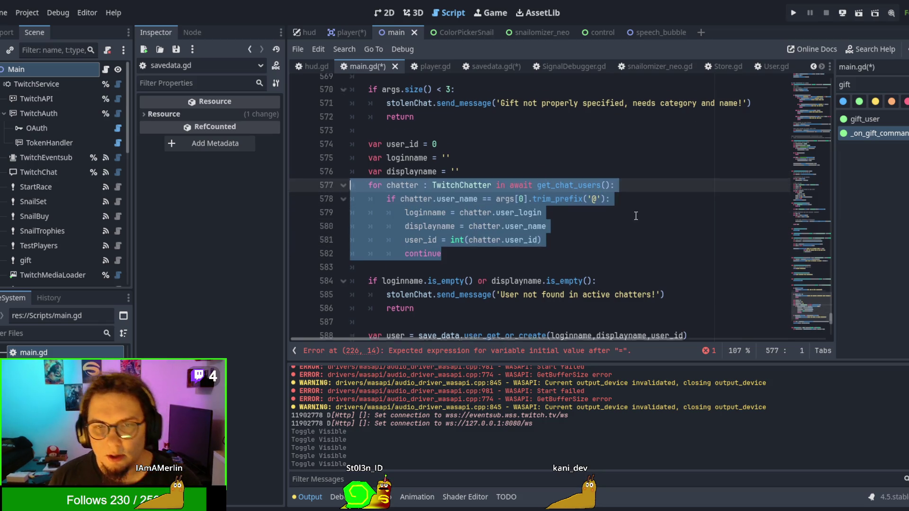
scroll(468, 287, down, 1)
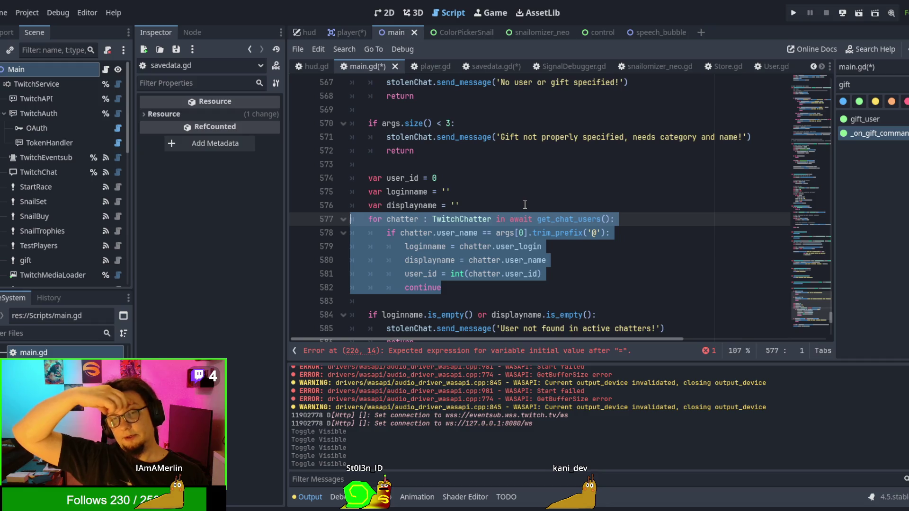
scroll(521, 201, down, 4)
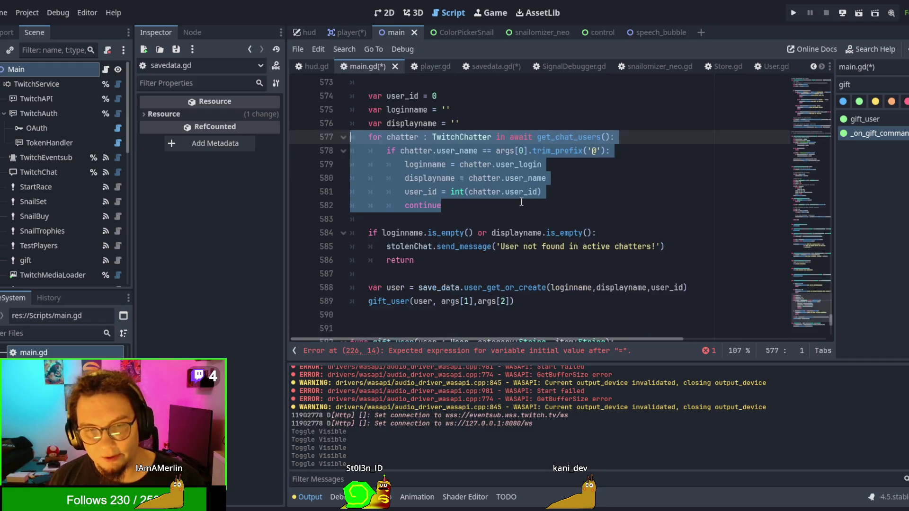
scroll(517, 198, down, 4)
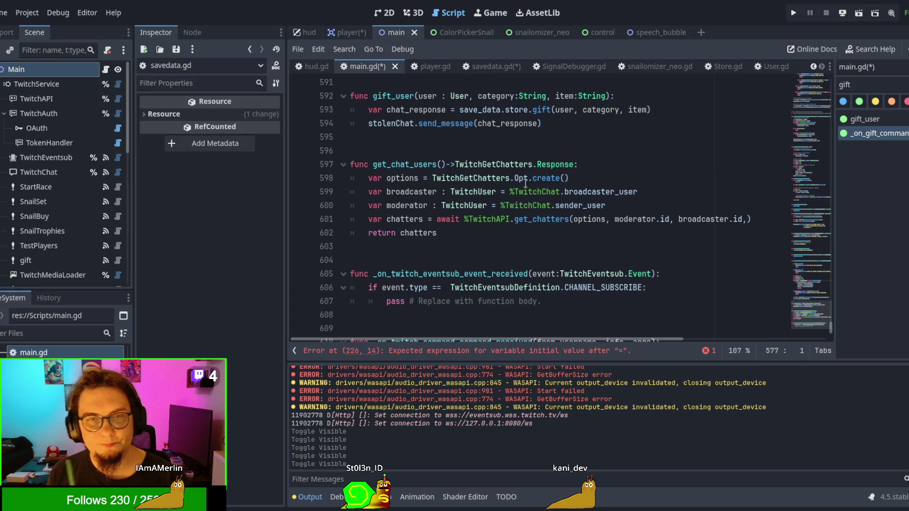
click(411, 164)
double_click(411, 165)
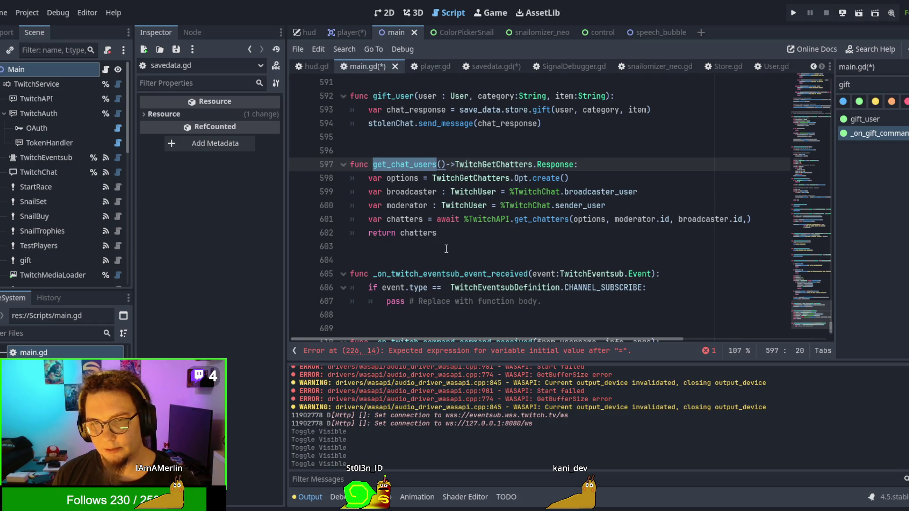
scroll(446, 248, up, 11)
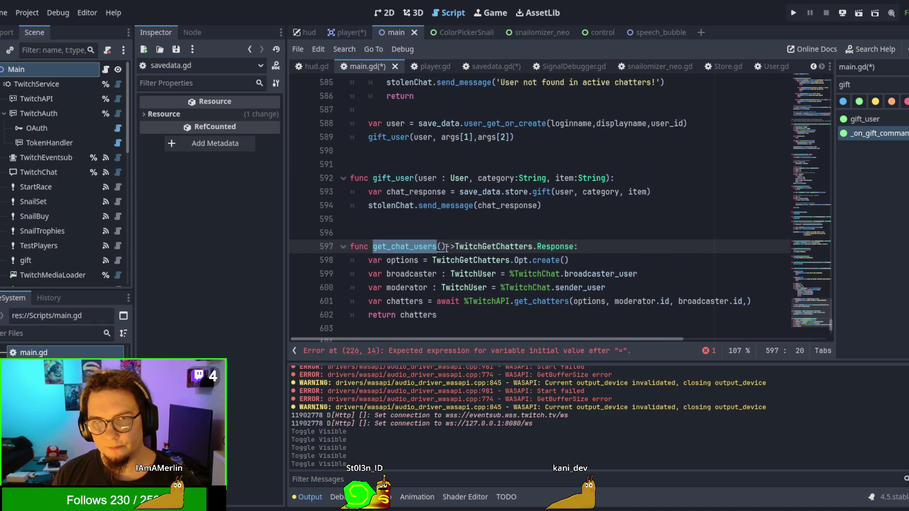
scroll(446, 249, up, 10)
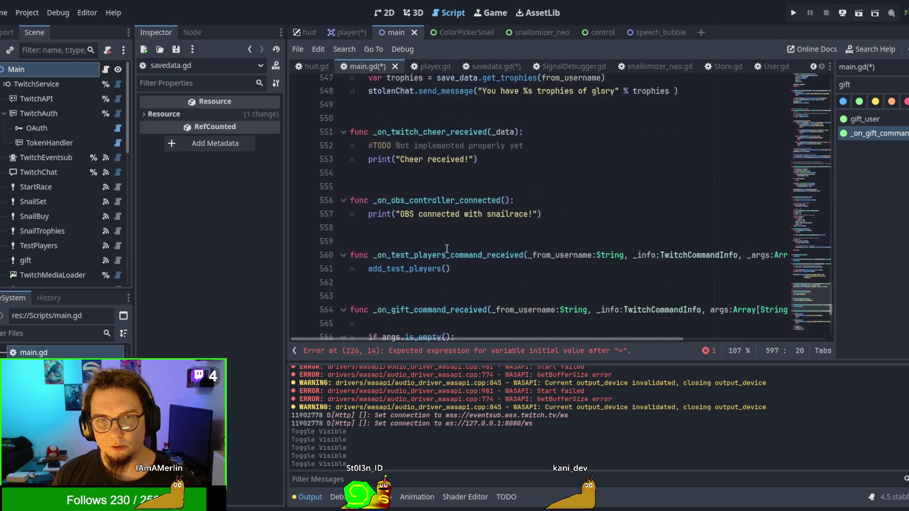
scroll(447, 250, up, 2)
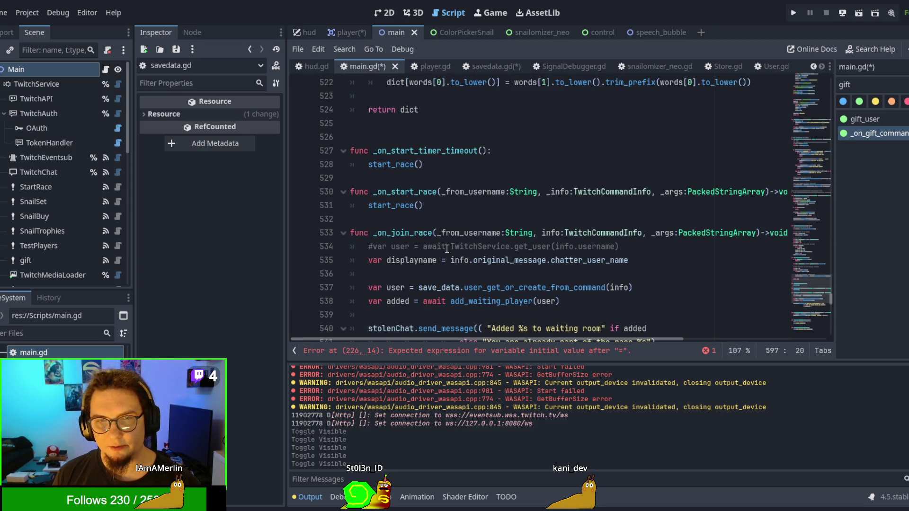
scroll(446, 249, up, 6)
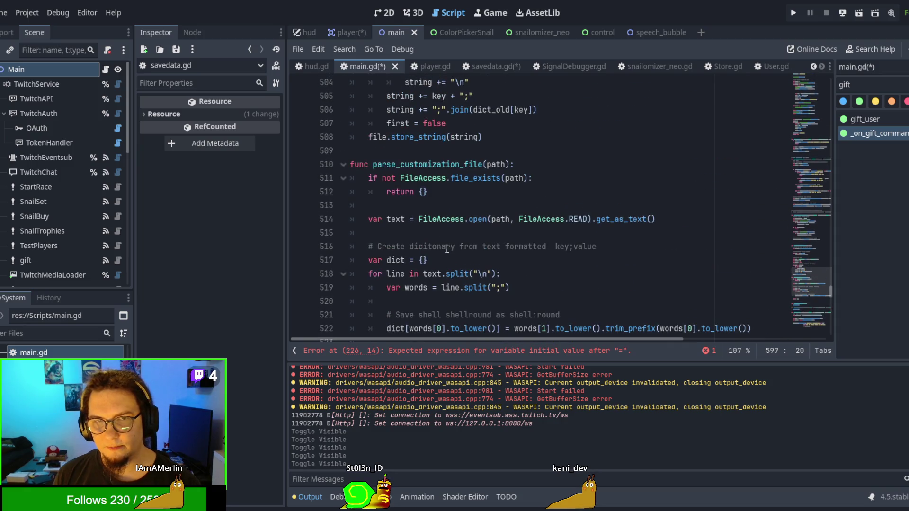
double_click(873, 86)
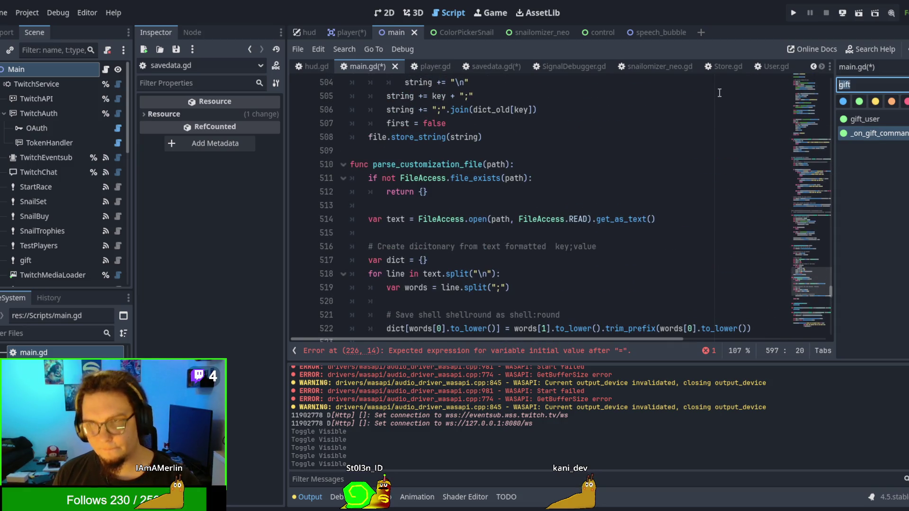
text(messa)
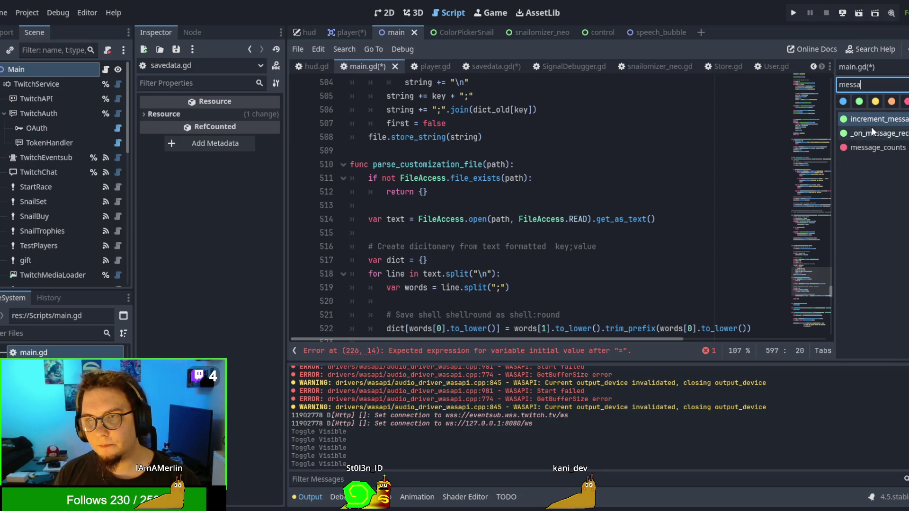
click(882, 133)
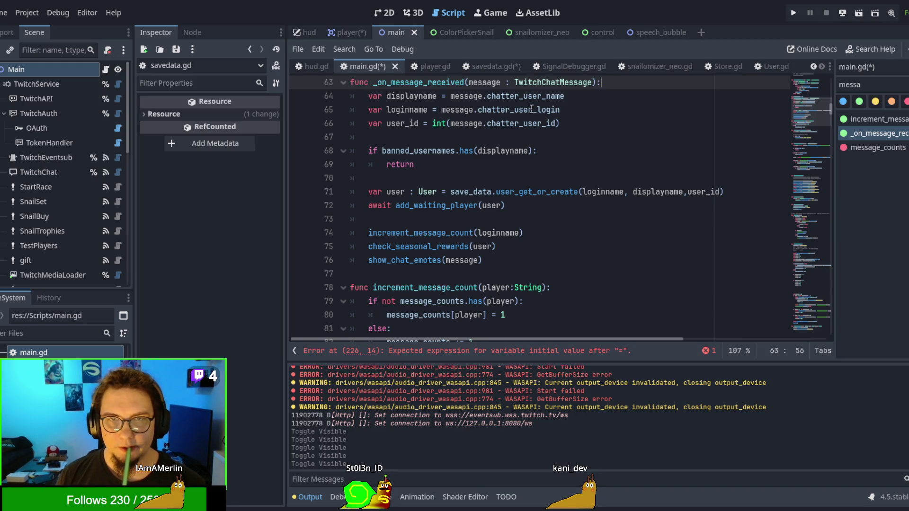
drag(591, 123, 332, 93)
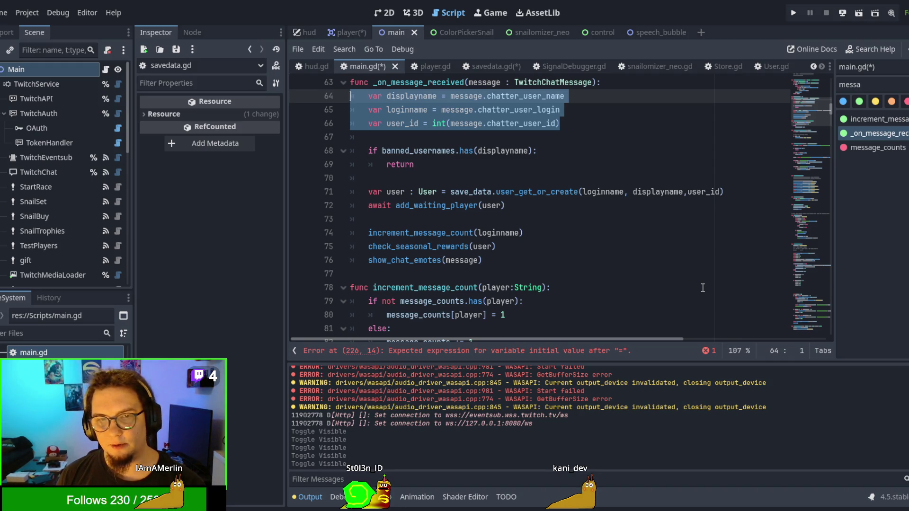
double_click(704, 191)
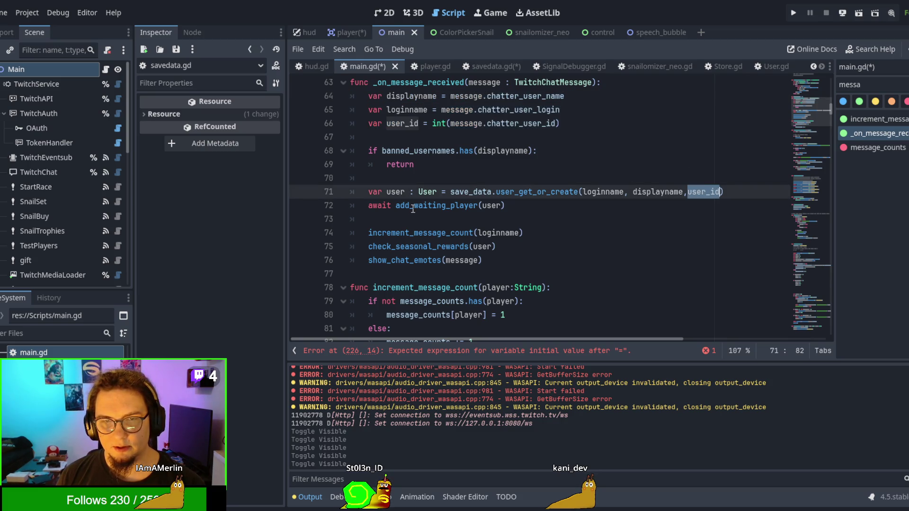
double_click(395, 246)
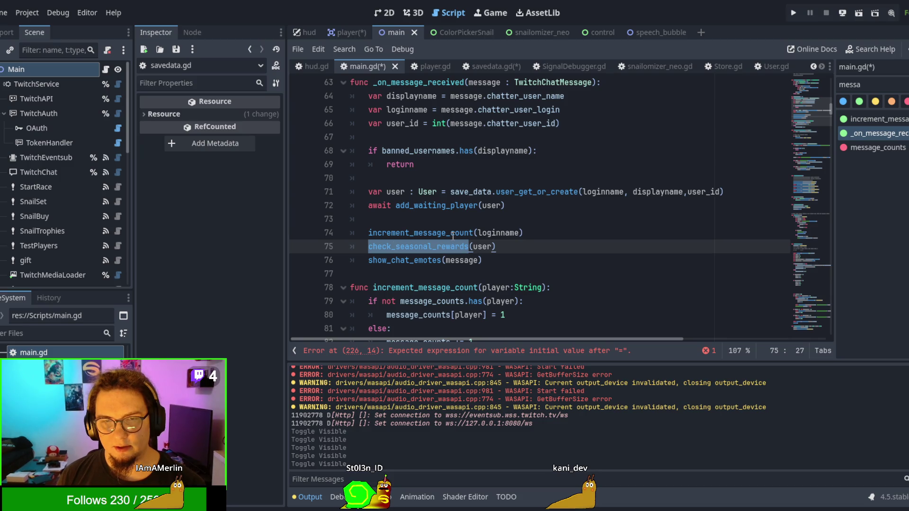
double_click(480, 245)
scroll(624, 256, down, 3)
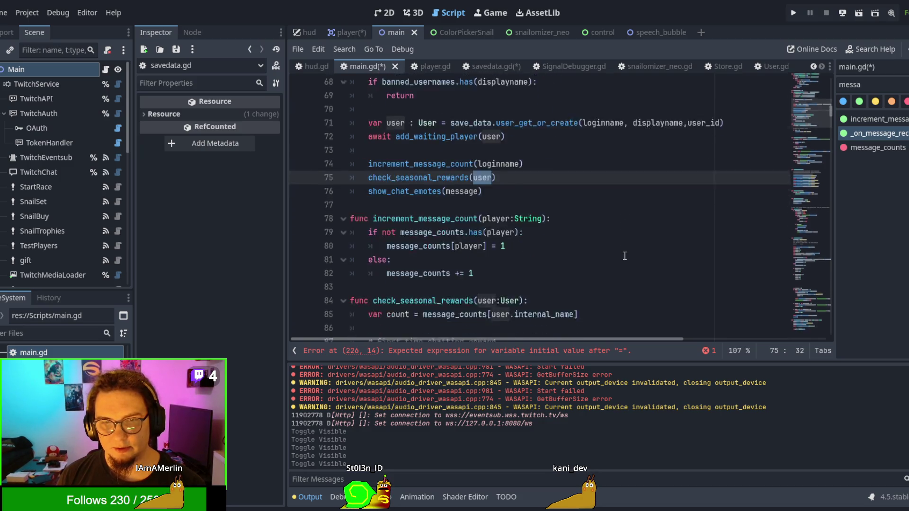
scroll(625, 256, down, 1)
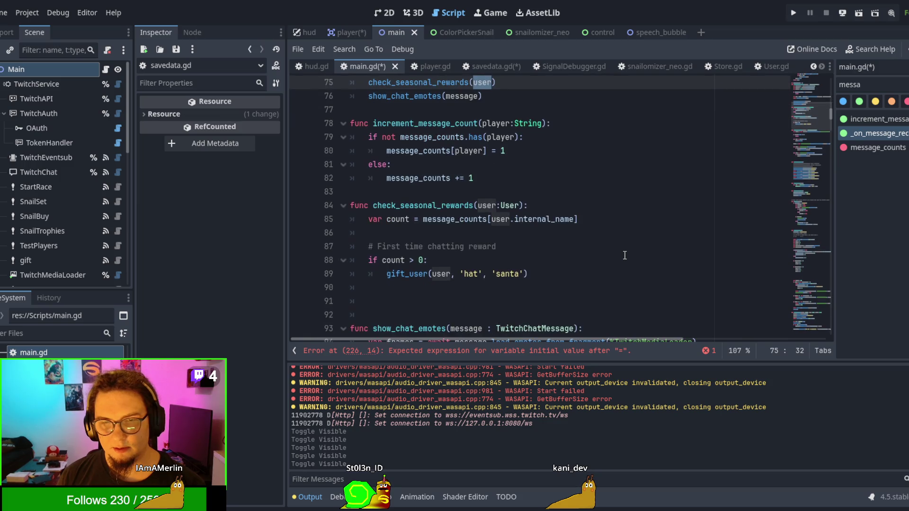
double_click(398, 276)
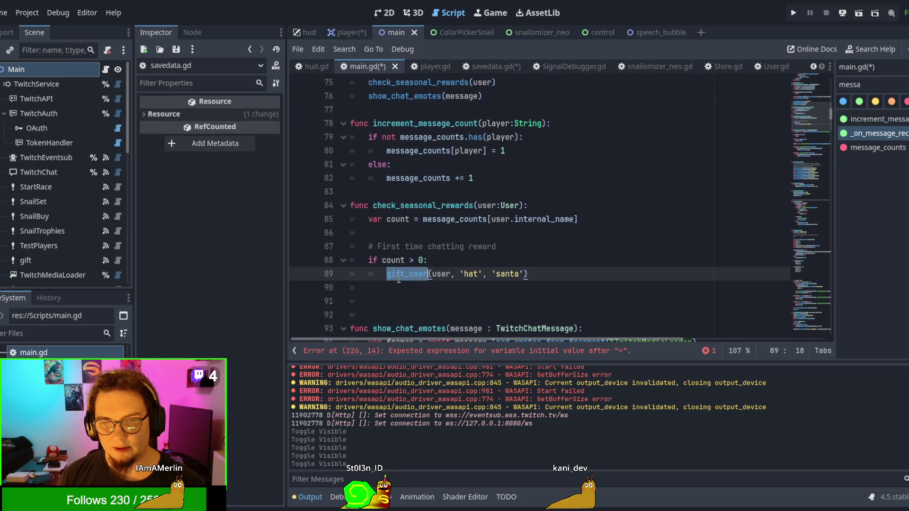
double_click(441, 273)
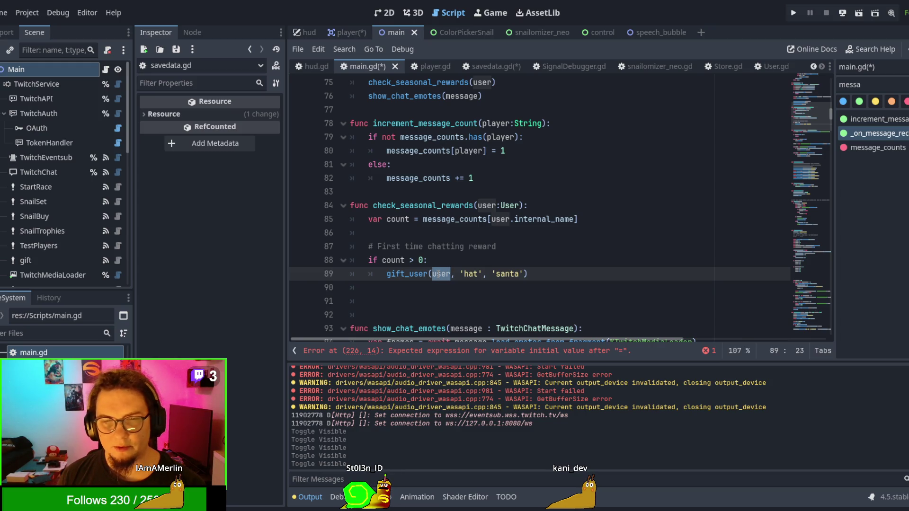
click(437, 274)
Jump to the gift_user definition and inspect its save_data.store.gift(user, category, item) call
ctrl+click(410, 276)
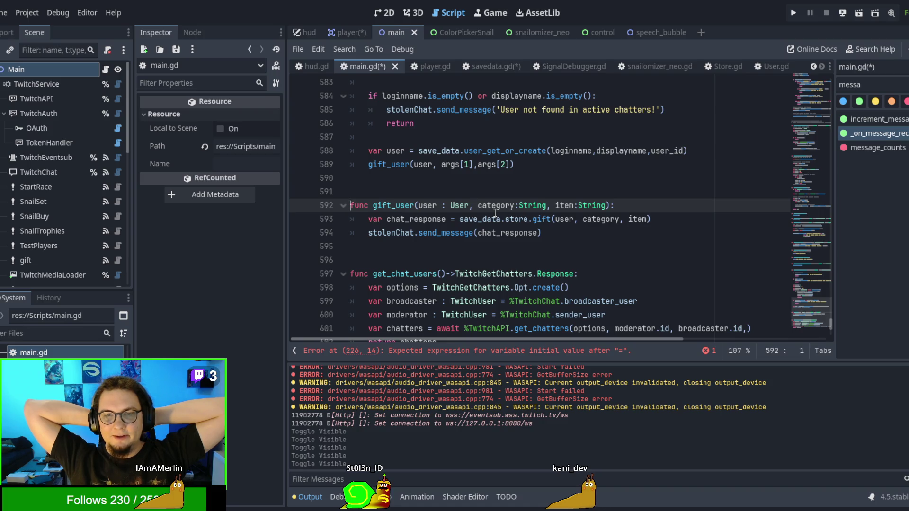
scroll(495, 213, up, 3)
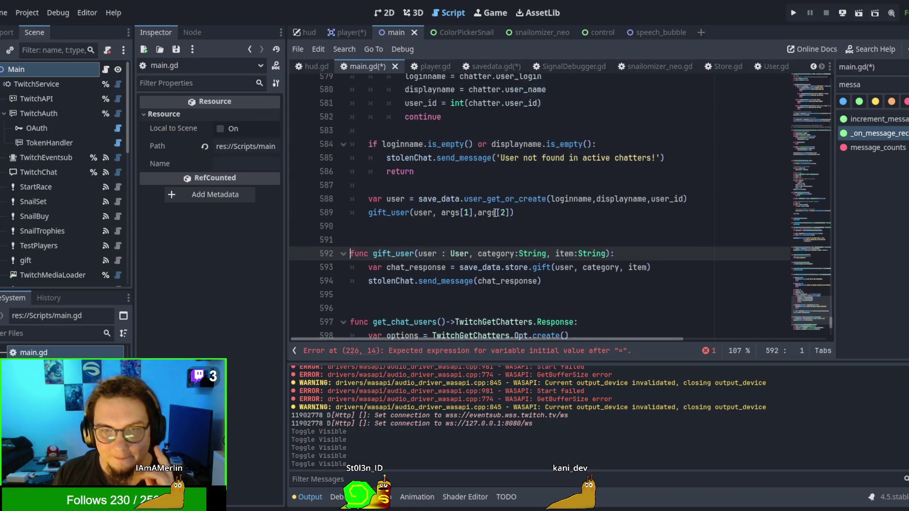
scroll(587, 265, up, 2)
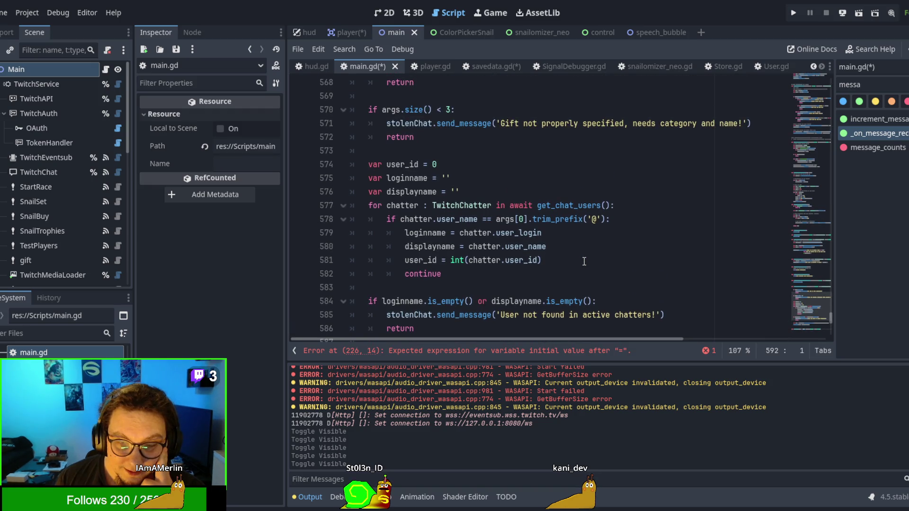
scroll(584, 261, up, 2)
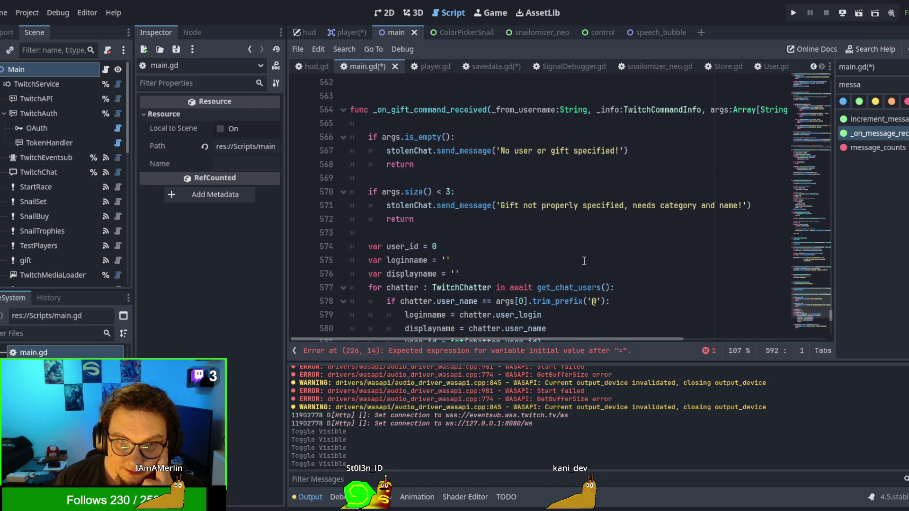
scroll(584, 261, down, 3)
scroll(584, 261, up, 3)
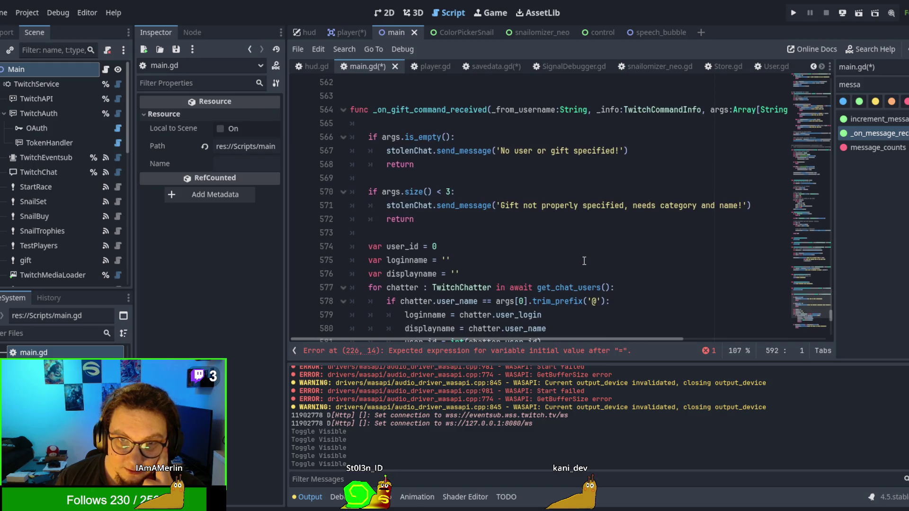
scroll(584, 261, down, 7)
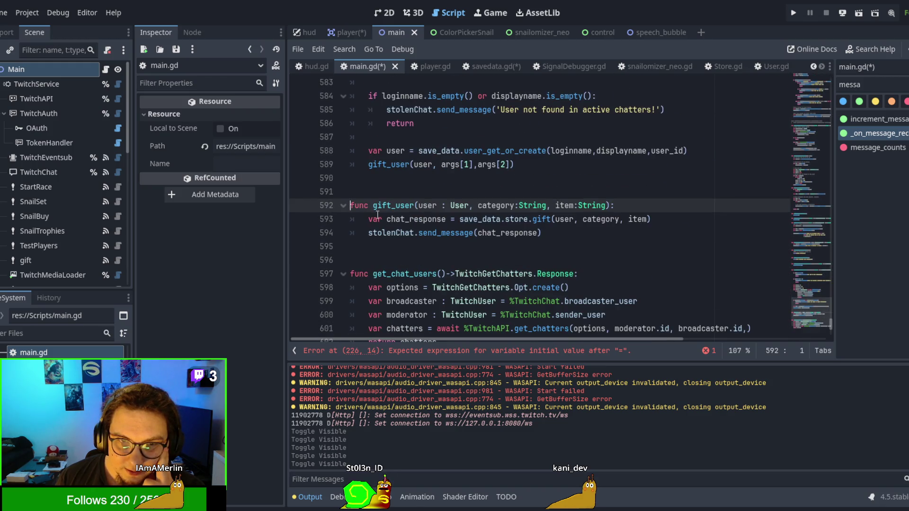
double_click(540, 219)
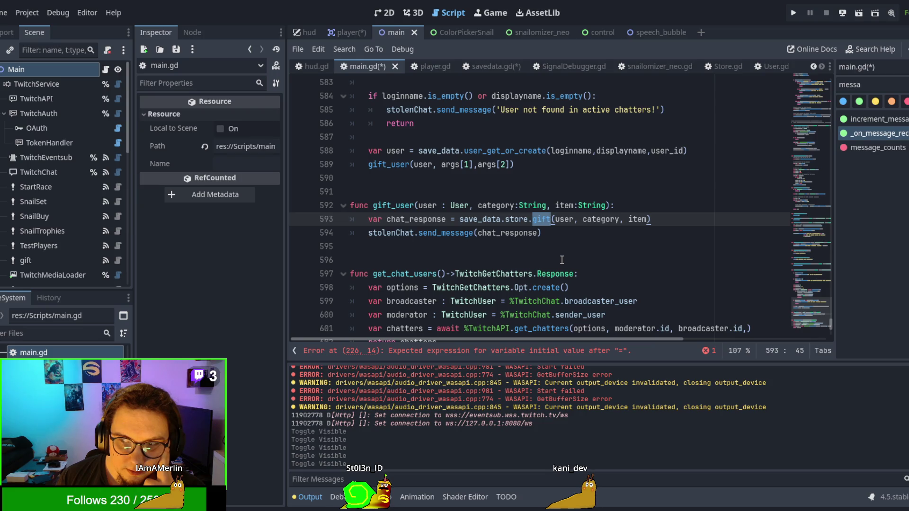
click(564, 219)
double_click(566, 219)
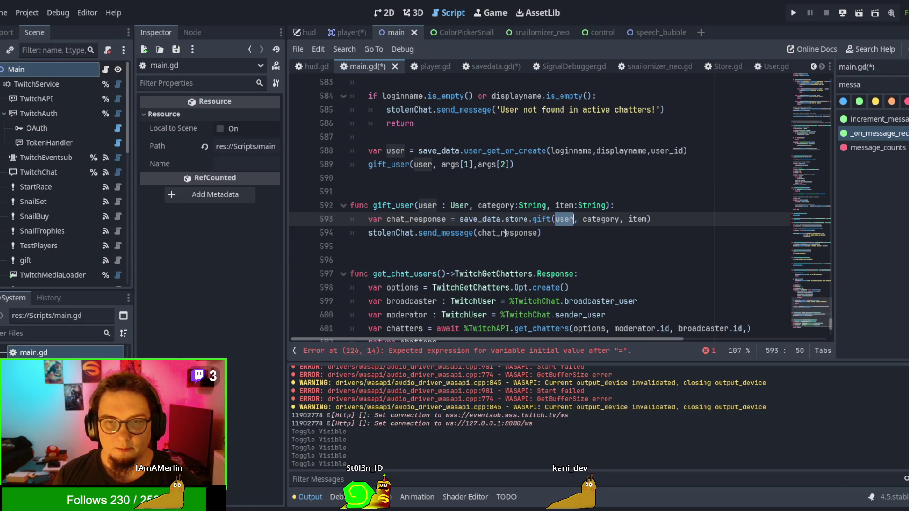
click(587, 243)
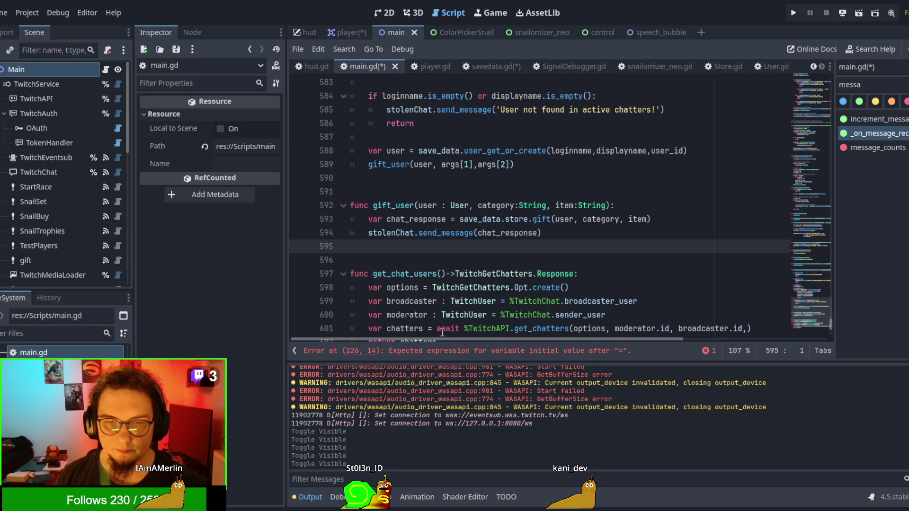
Check the Debugger's Errors list, then collapse the bottom panel
click(312, 497)
click(337, 497)
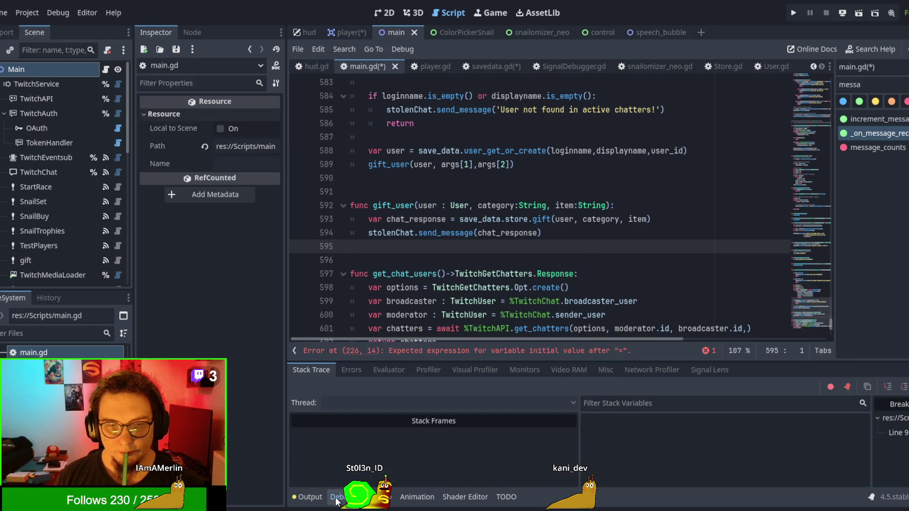
click(352, 370)
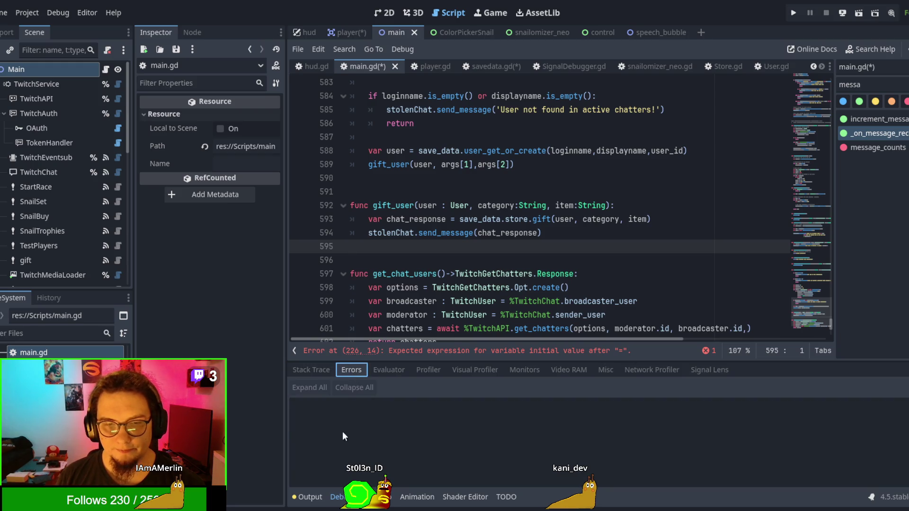
click(320, 499)
click(317, 500)
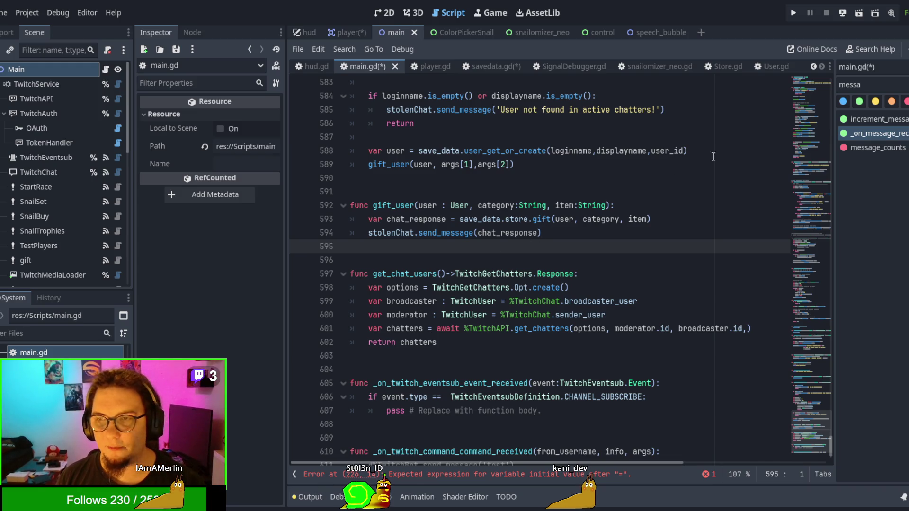
Filter methods for 'rewar' and go to reward_player's unfinished 'var user =' on line 226
double_click(875, 86)
text(rewar)
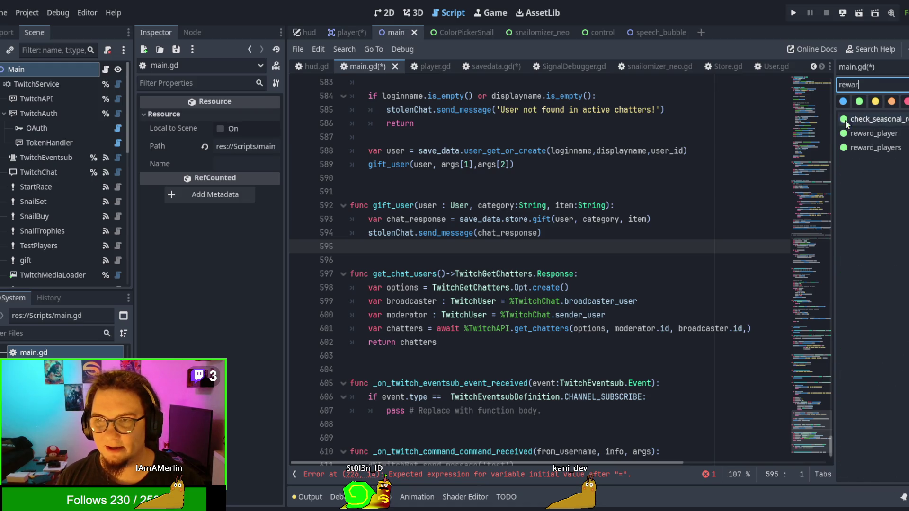
click(882, 135)
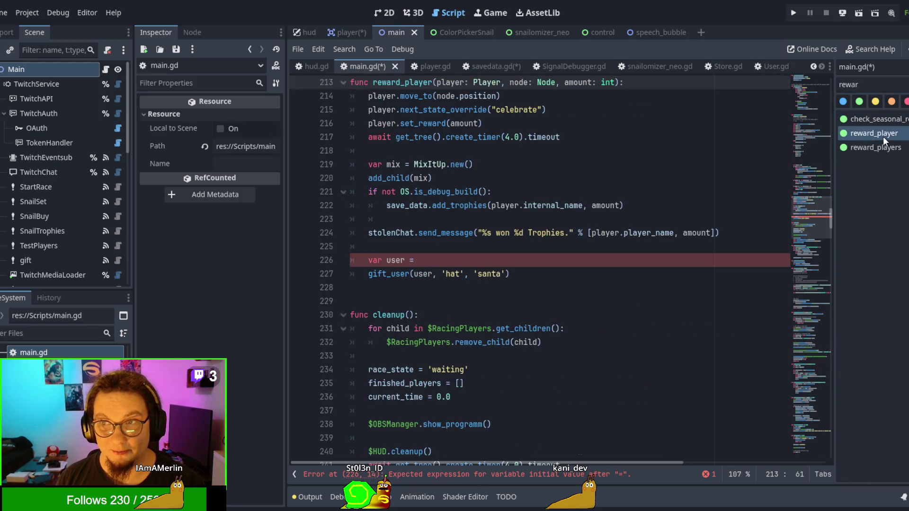
click(446, 265)
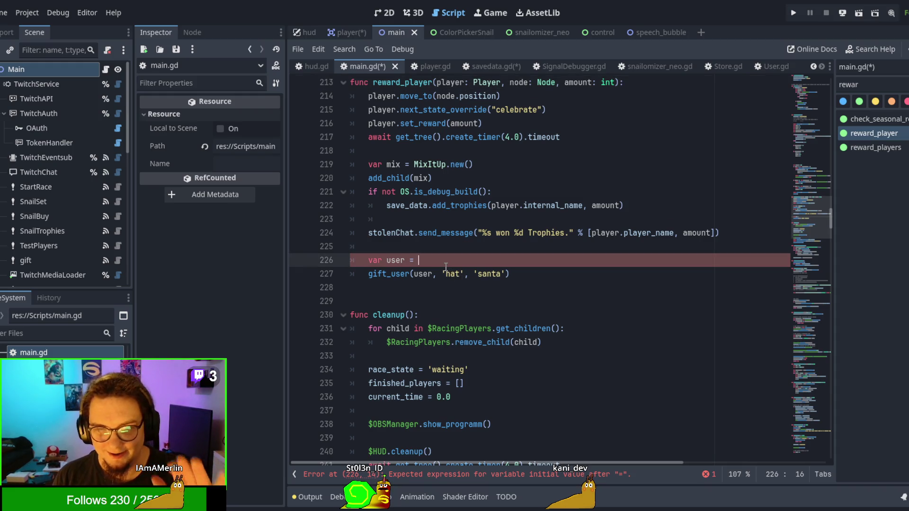
scroll(446, 266, up, 1)
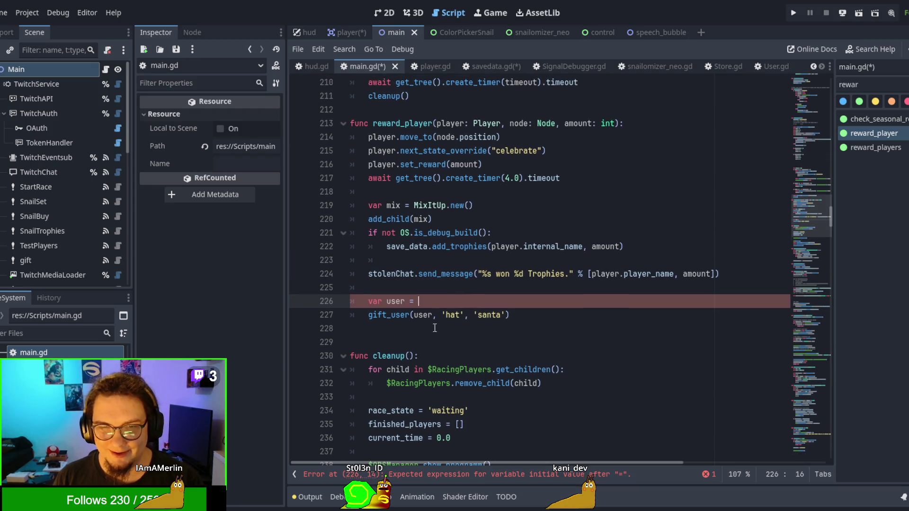
click(421, 316)
double_click(421, 317)
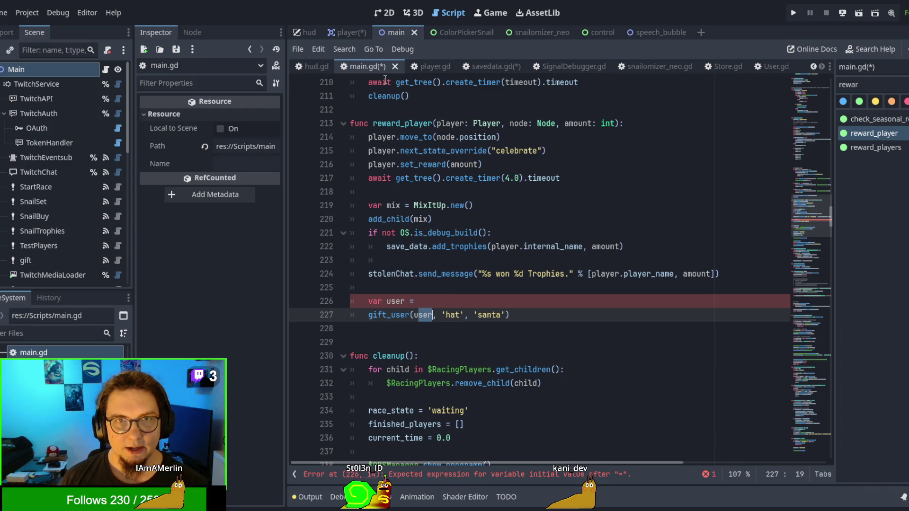
Show player.gd's top and highlight internal_name, player_name and the class_name Player
click(434, 65)
scroll(430, 281, up, 20)
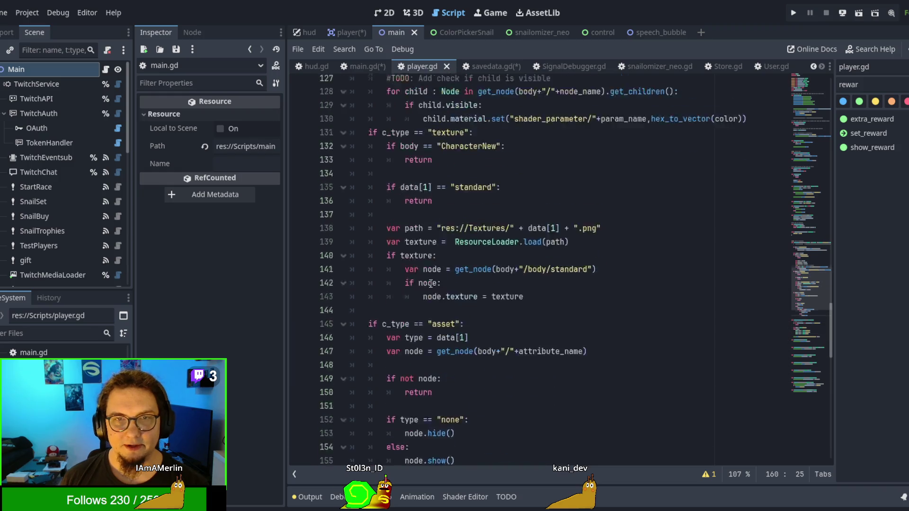
scroll(602, 256, up, 7)
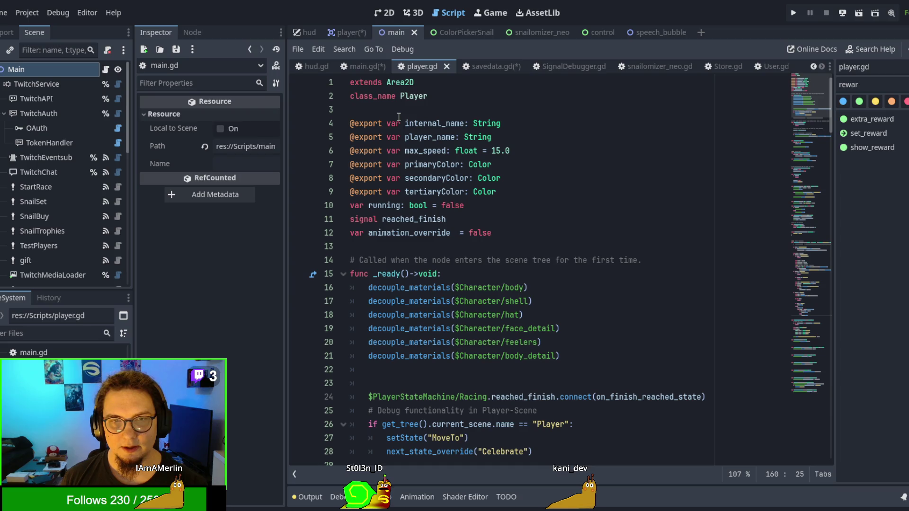
click(427, 137)
double_click(427, 124)
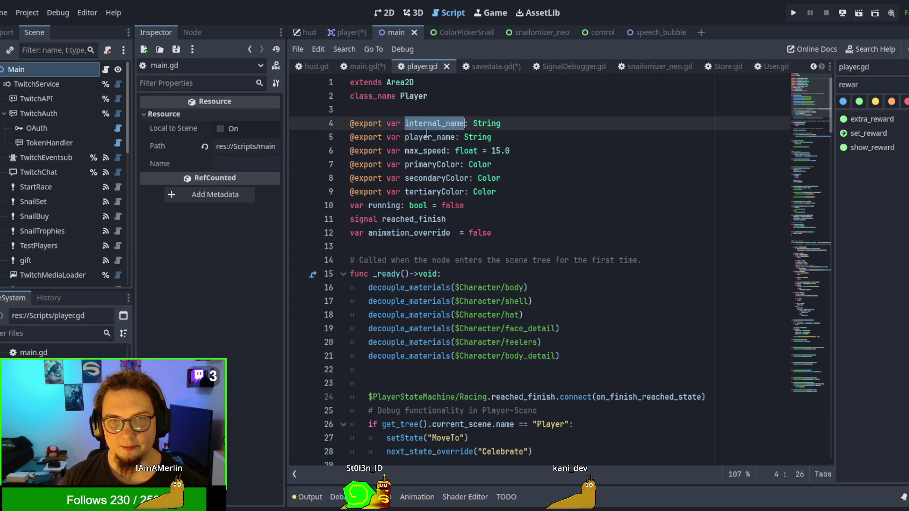
double_click(427, 137)
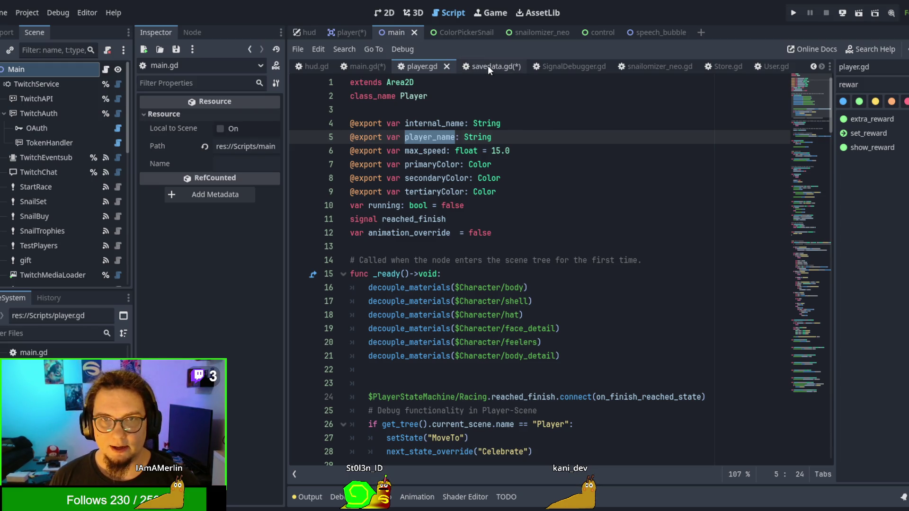
click(353, 67)
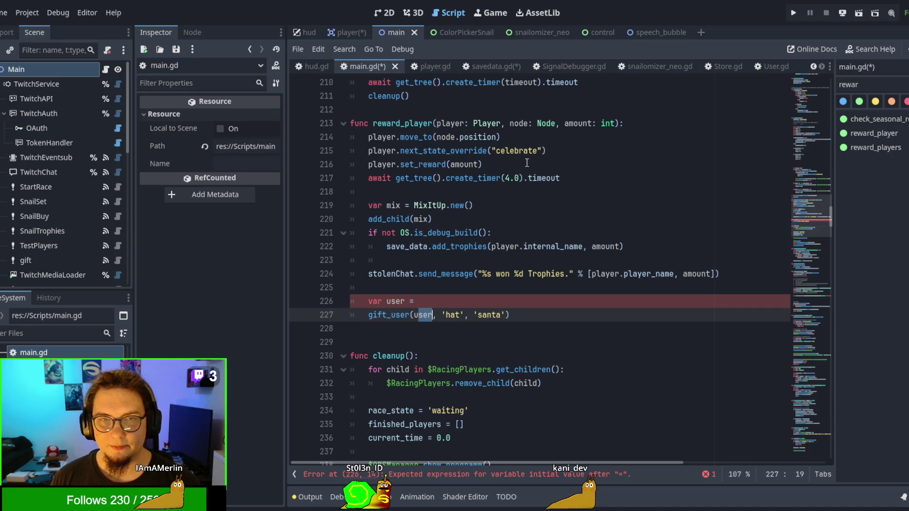
key(alt+Left)
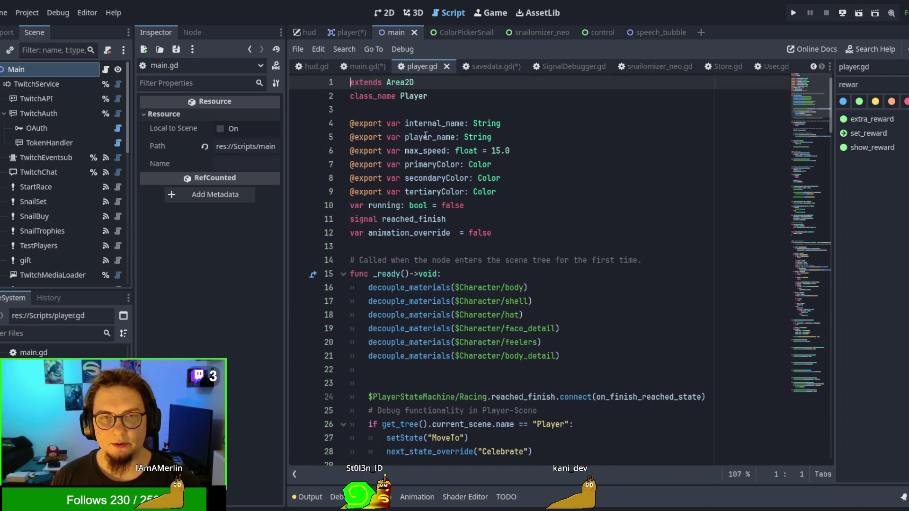
double_click(418, 97)
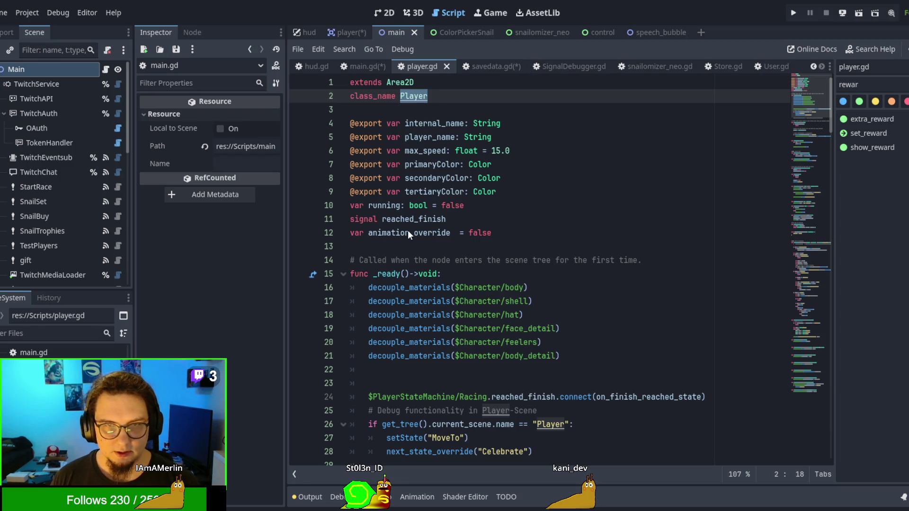
Search all project files for 'Player' and open the snailomizer_neo.gd match
key(ctrl+shift+f)
key(Return)
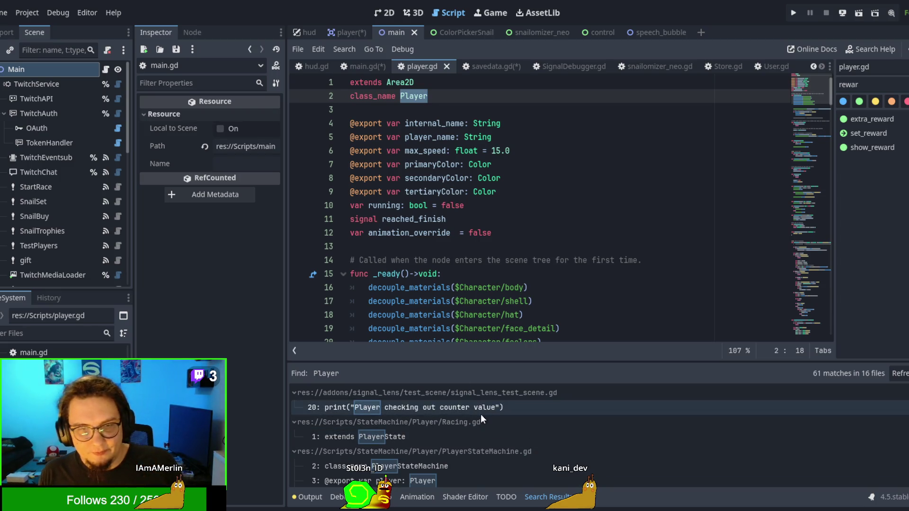
scroll(481, 414, down, 1)
scroll(618, 453, down, 10)
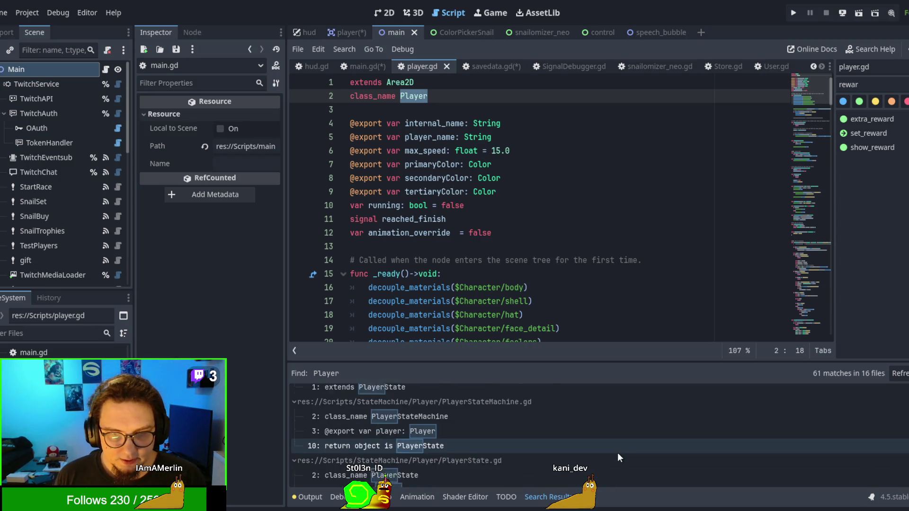
scroll(617, 453, down, 4)
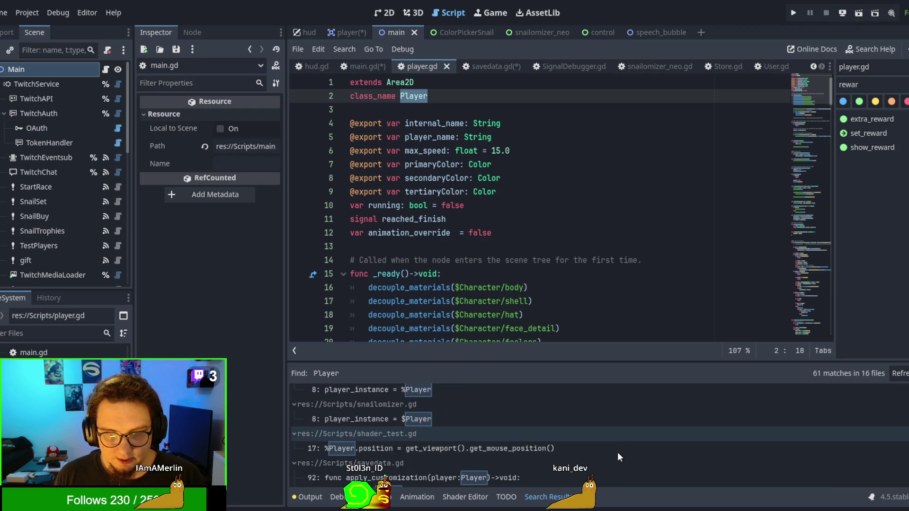
scroll(618, 454, up, 2)
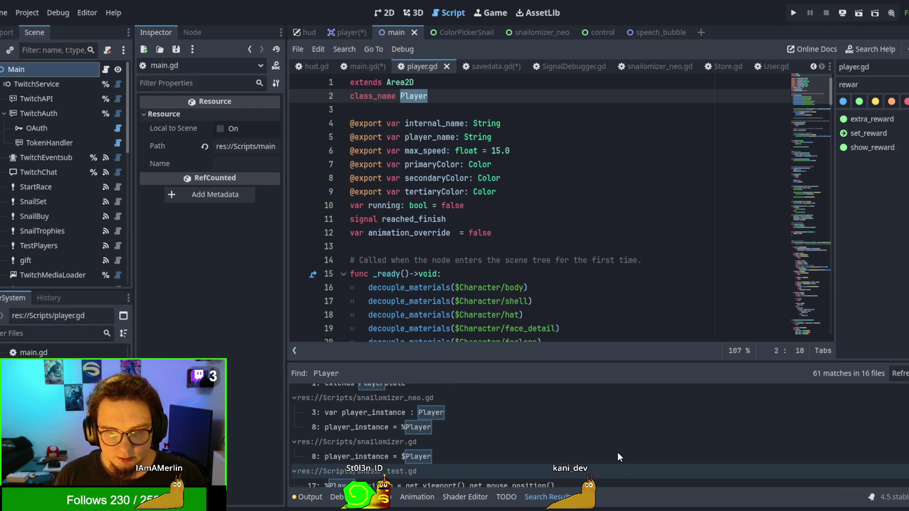
click(606, 416)
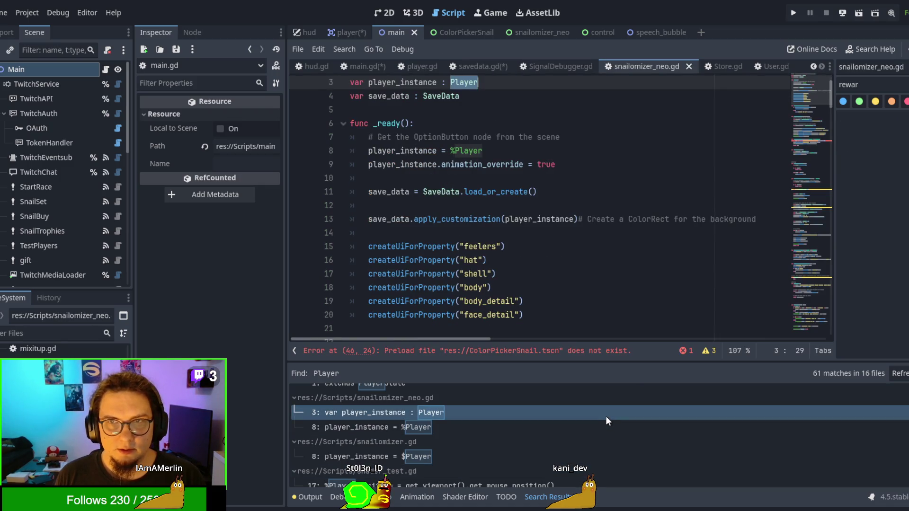
Return to player.gd and scroll through the remaining Player search results
click(416, 67)
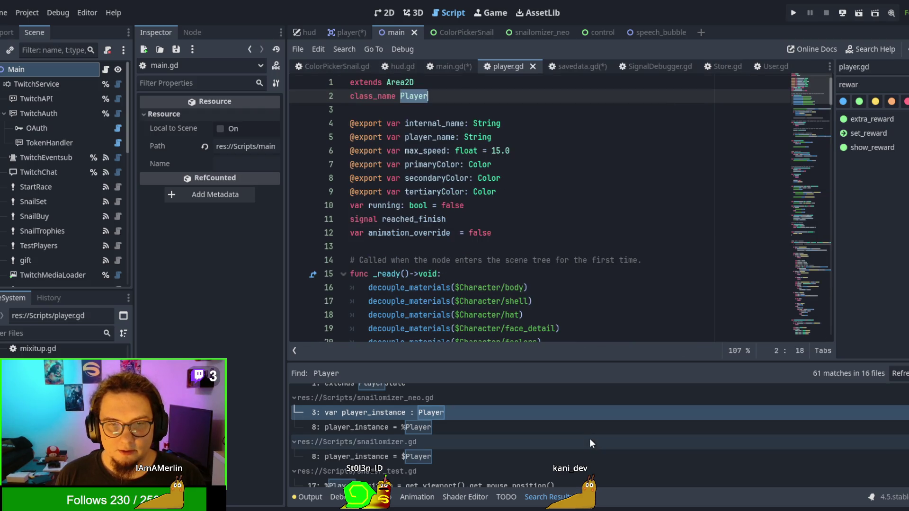
scroll(590, 439, down, 3)
scroll(589, 437, down, 1)
scroll(589, 440, down, 4)
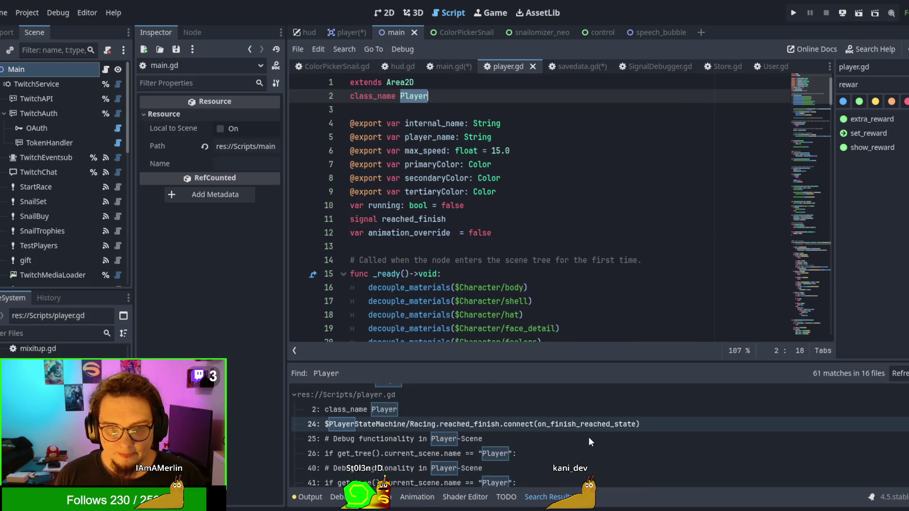
scroll(589, 436, down, 8)
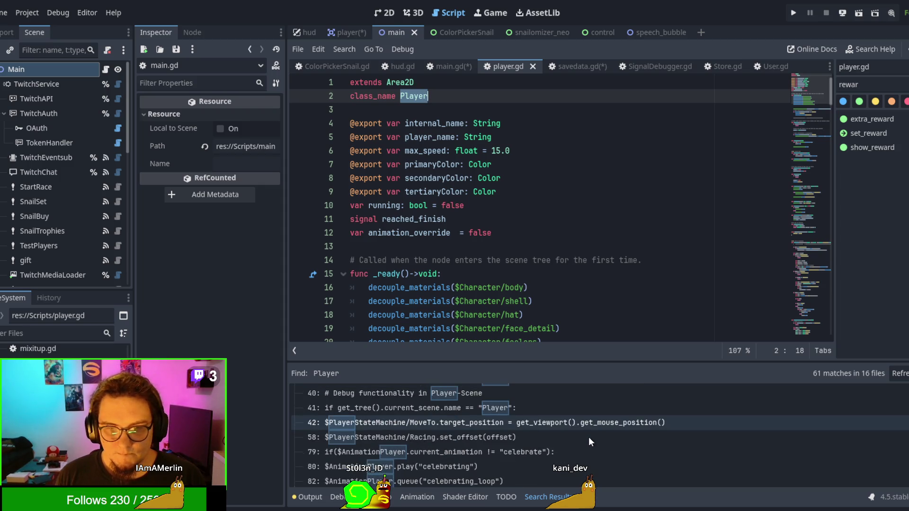
scroll(589, 438, down, 5)
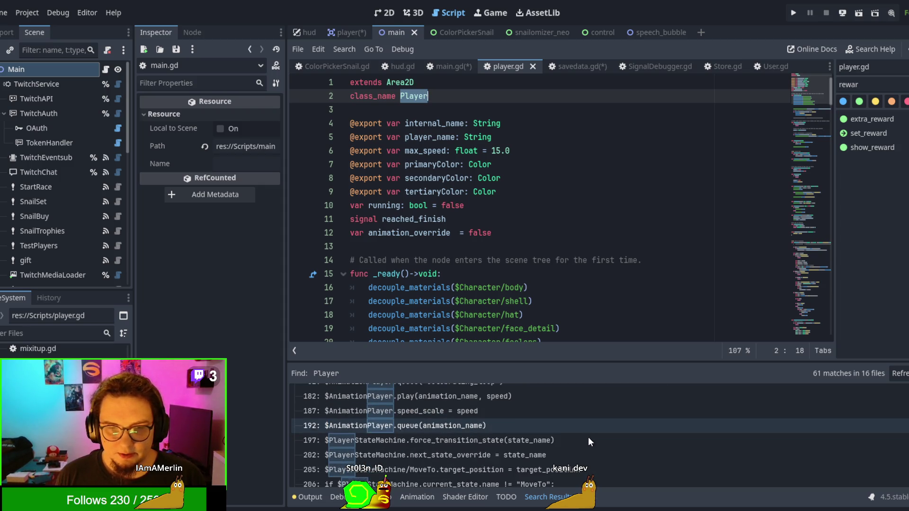
scroll(589, 438, down, 3)
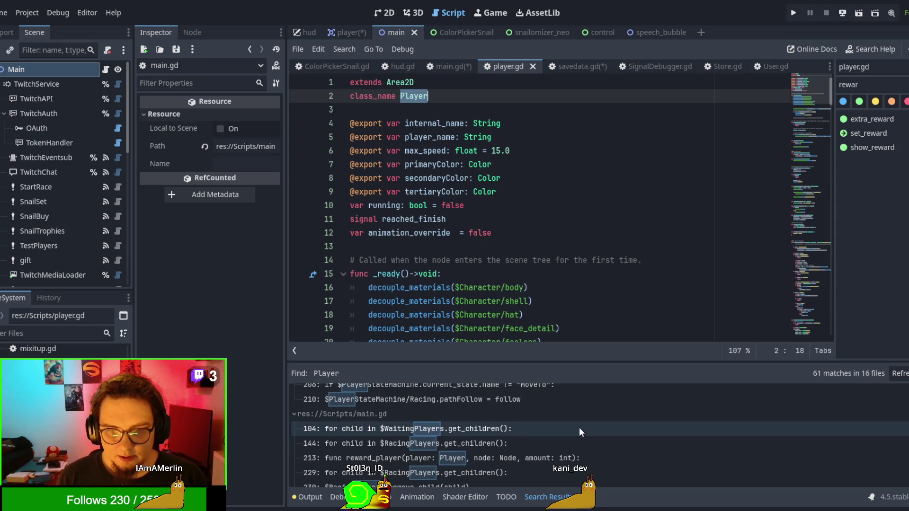
scroll(580, 429, down, 5)
scroll(577, 425, up, 1)
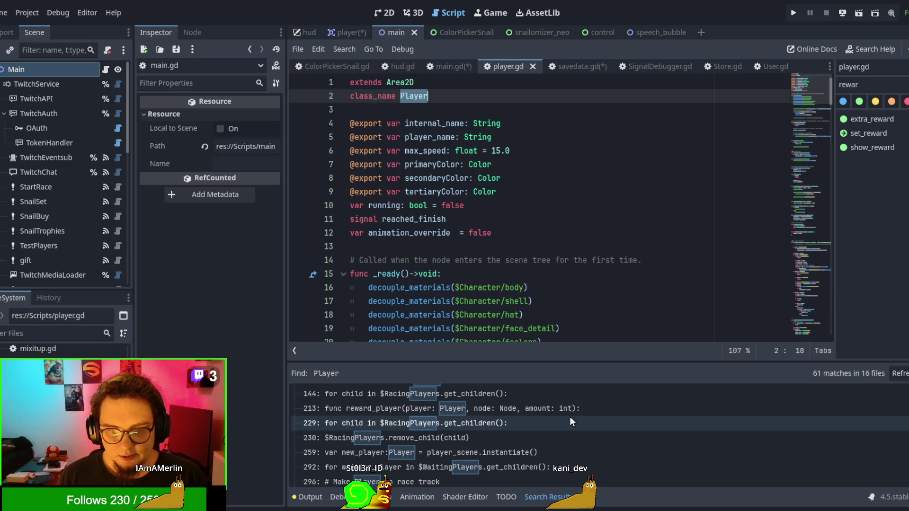
Open main.gd's reward_player from the search results and highlight its name
click(569, 408)
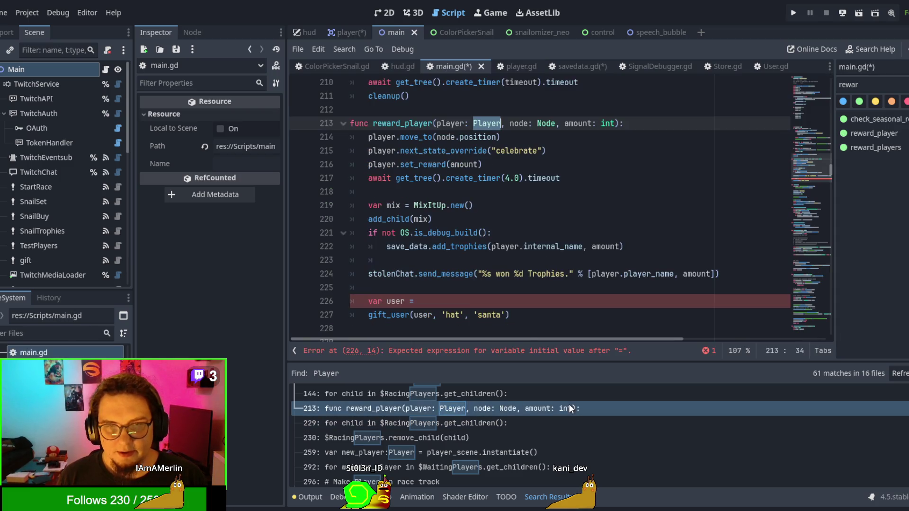
scroll(470, 183, up, 2)
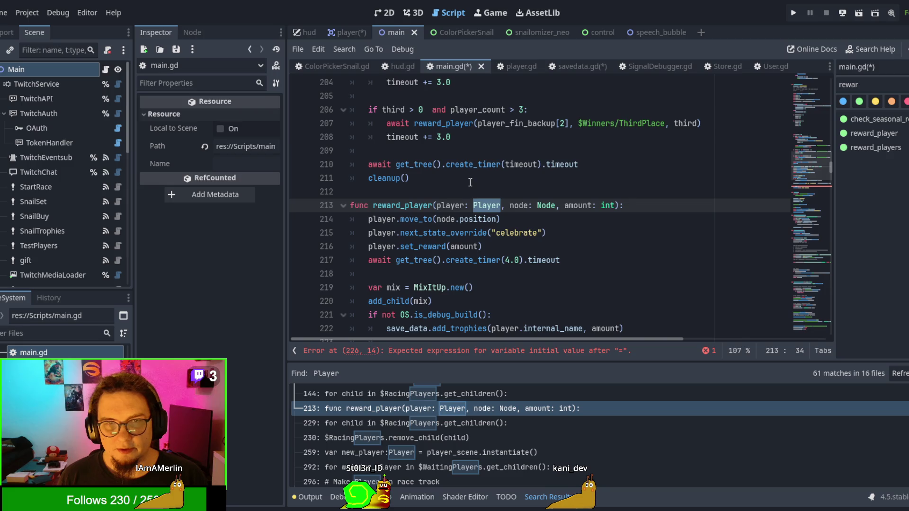
double_click(403, 204)
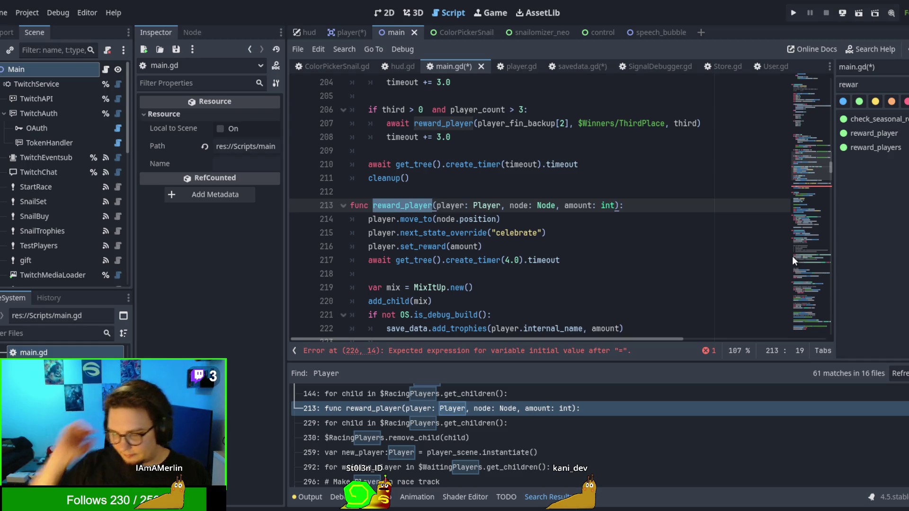
scroll(642, 216, down, 1)
scroll(643, 216, down, 3)
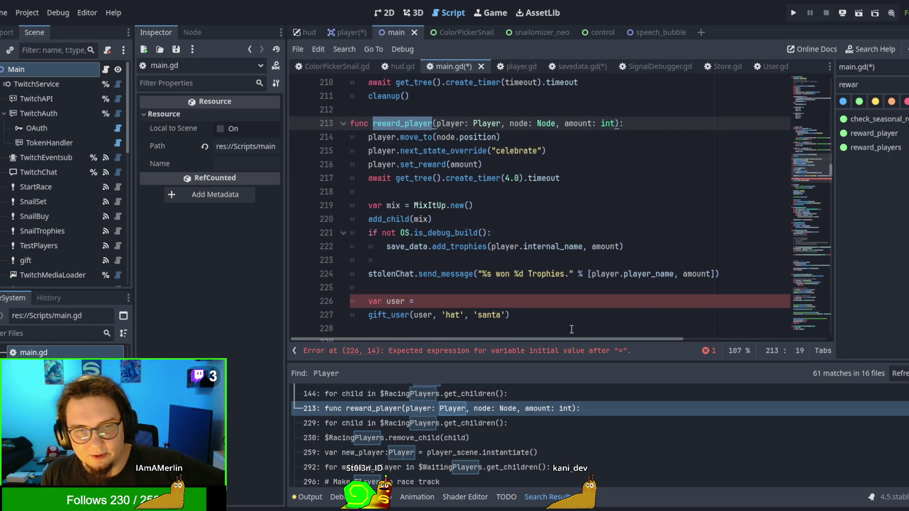
scroll(467, 416, down, 1)
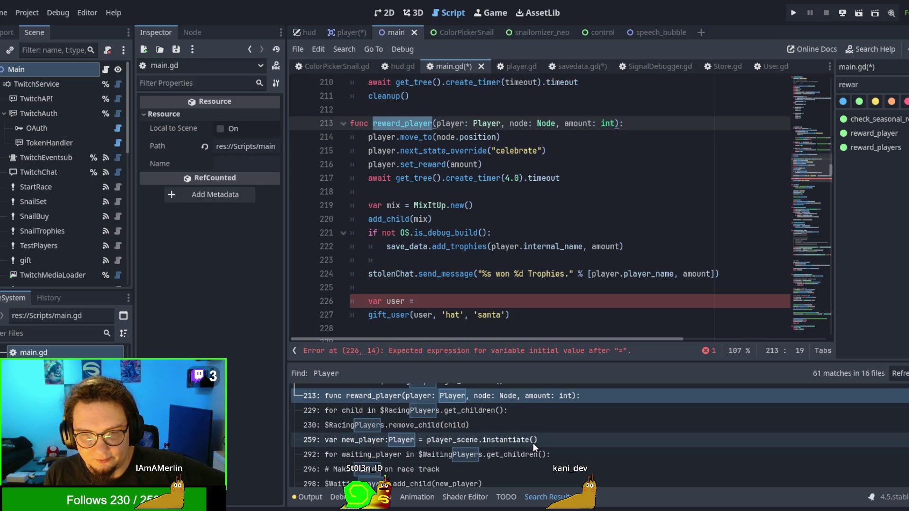
scroll(533, 444, down, 1)
Jump to where new_player is instantiated and highlight add_waiting_player's uses
click(562, 427)
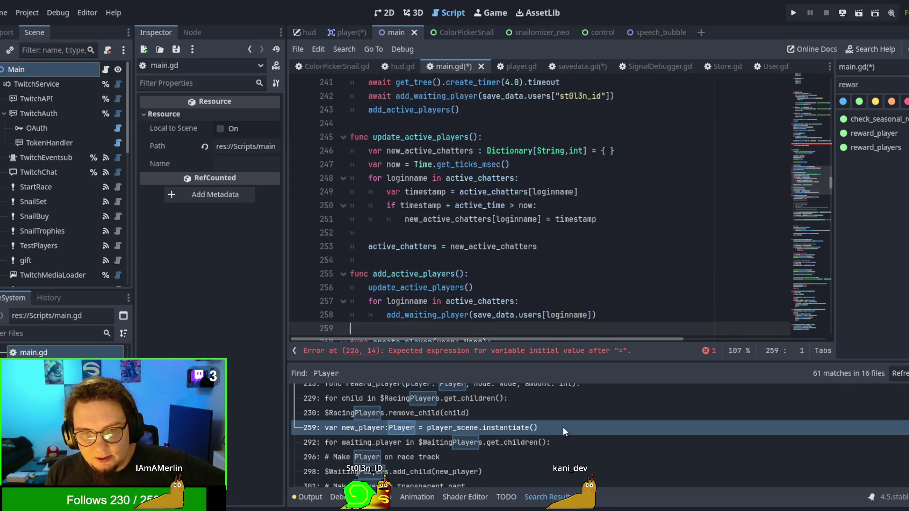
double_click(426, 315)
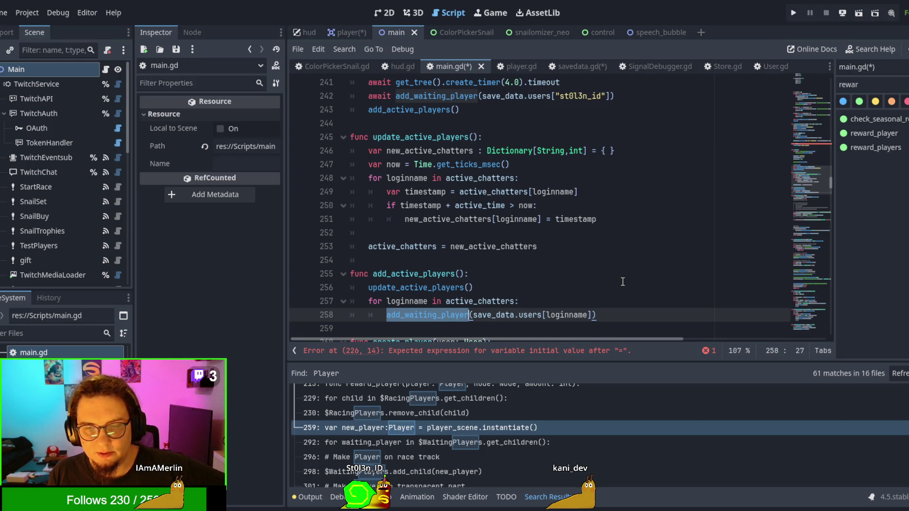
scroll(547, 326, down, 2)
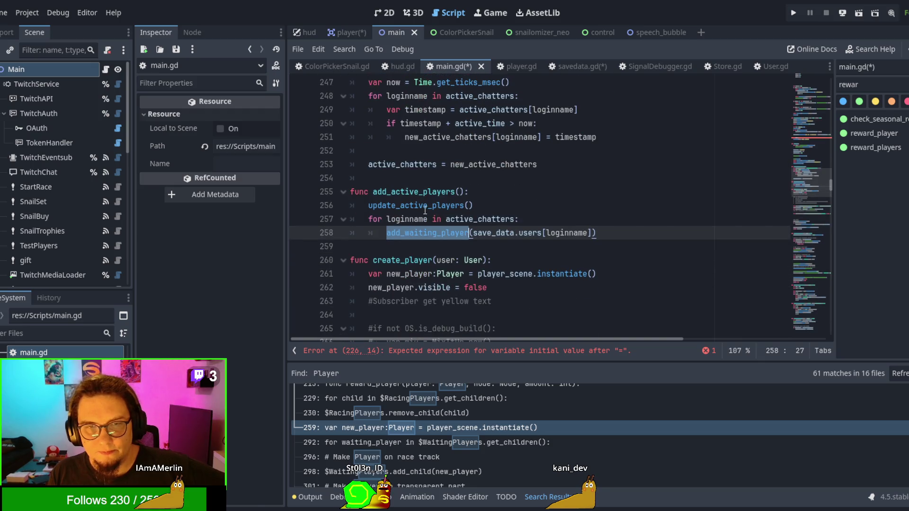
scroll(614, 219, up, 5)
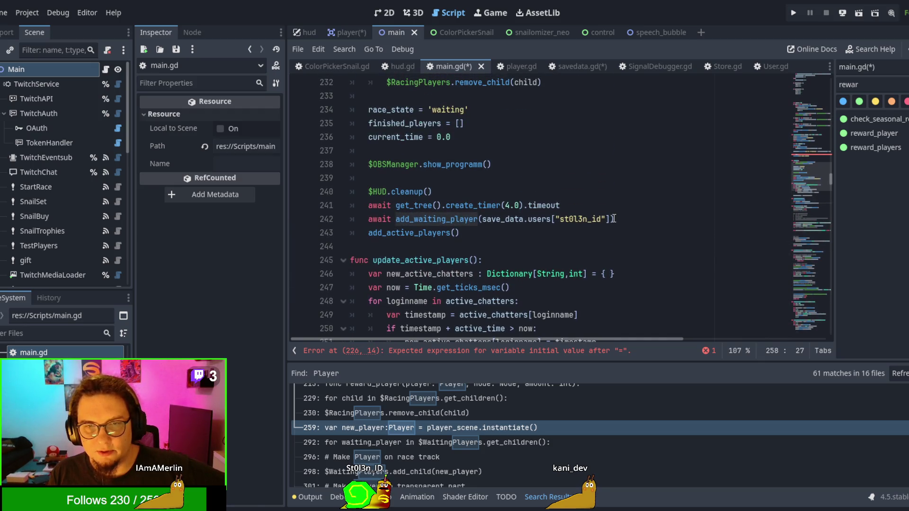
scroll(613, 219, up, 3)
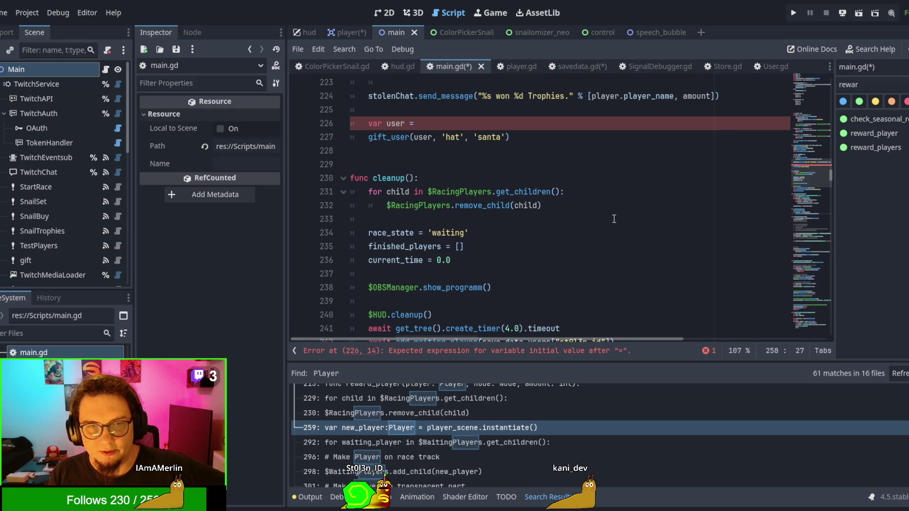
scroll(614, 219, down, 5)
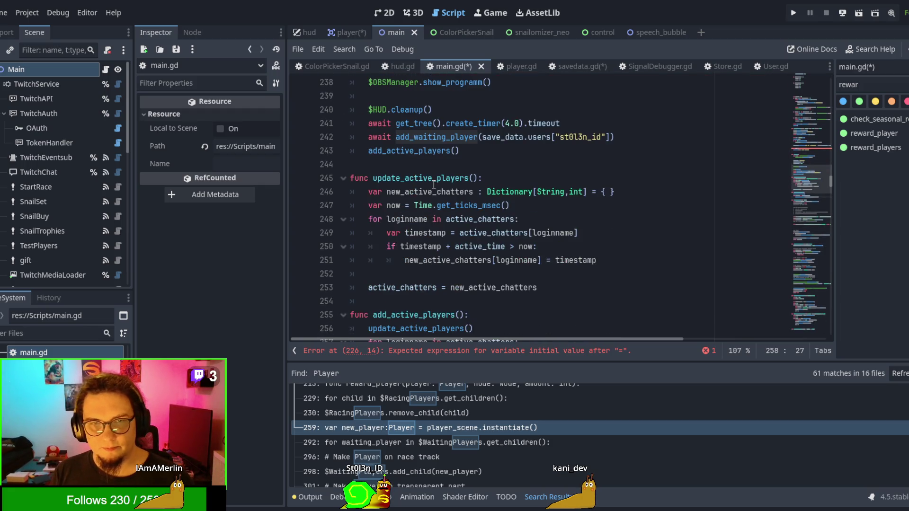
Go to the add_waiting_player definition, then follow its create_player call to line 260
ctrl+click(421, 138)
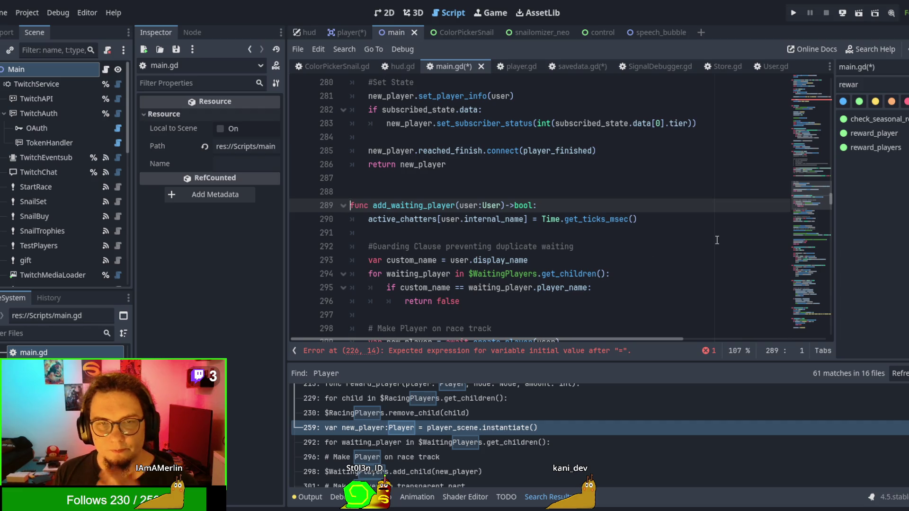
scroll(717, 240, down, 1)
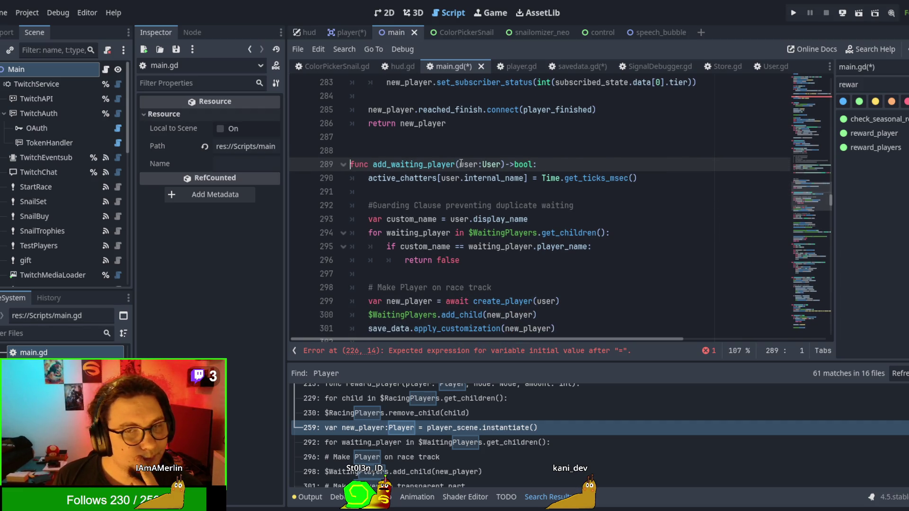
scroll(462, 163, down, 3)
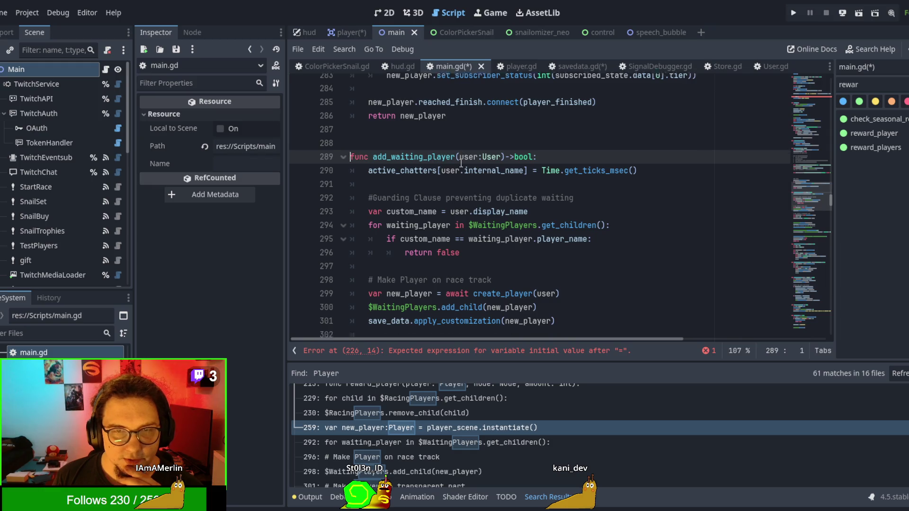
scroll(461, 164, up, 2)
scroll(668, 256, down, 2)
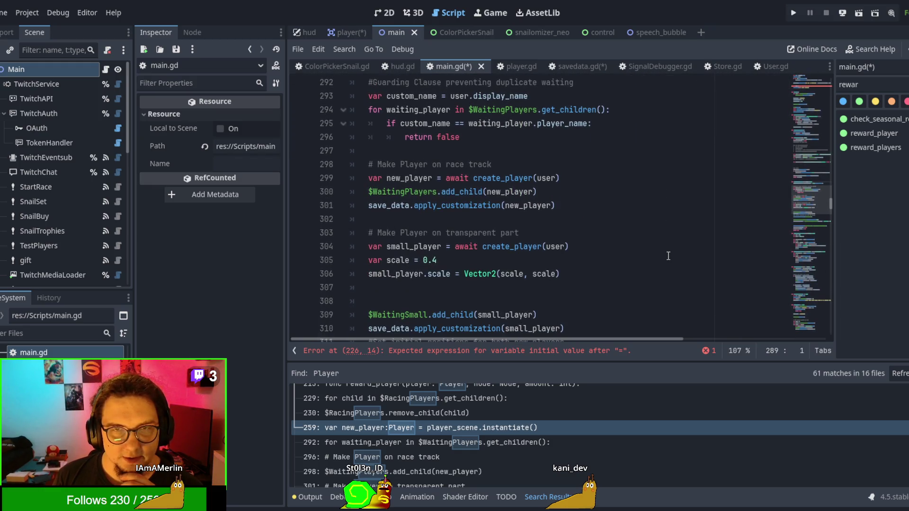
scroll(668, 256, up, 2)
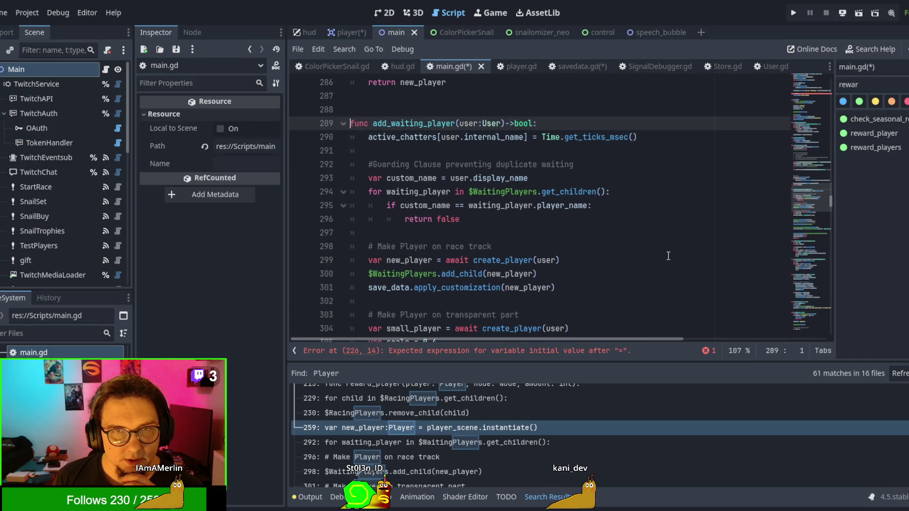
scroll(668, 256, down, 2)
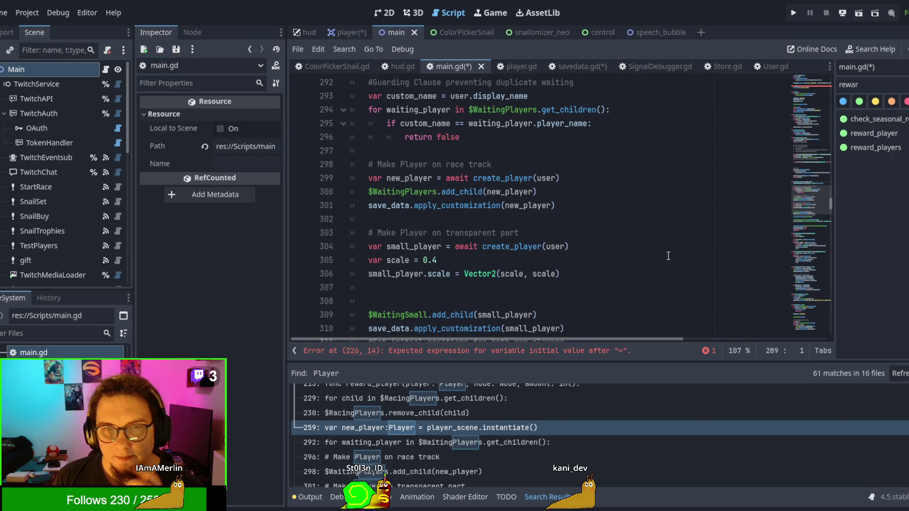
scroll(668, 256, down, 3)
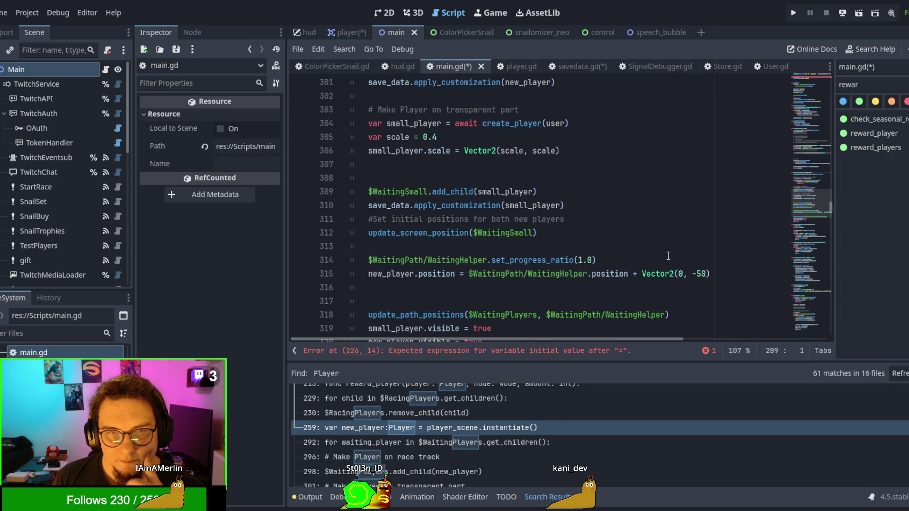
scroll(668, 255, up, 4)
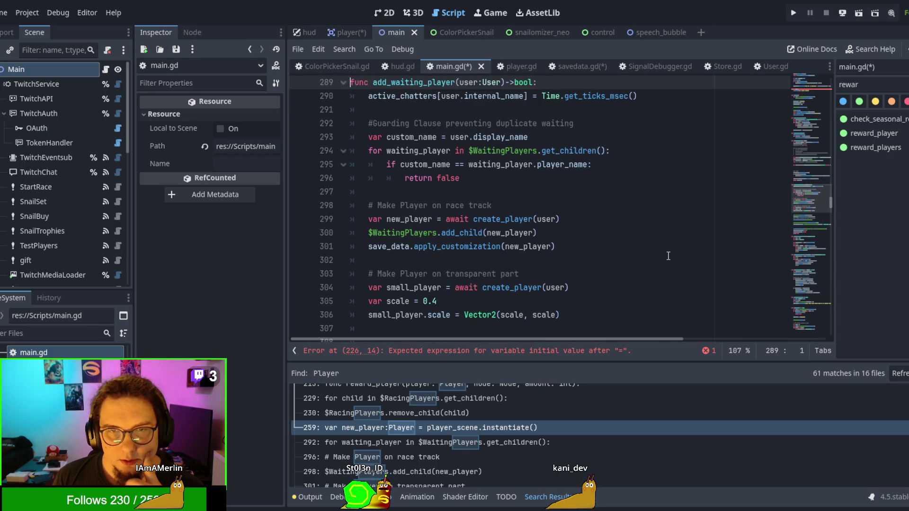
click(498, 219)
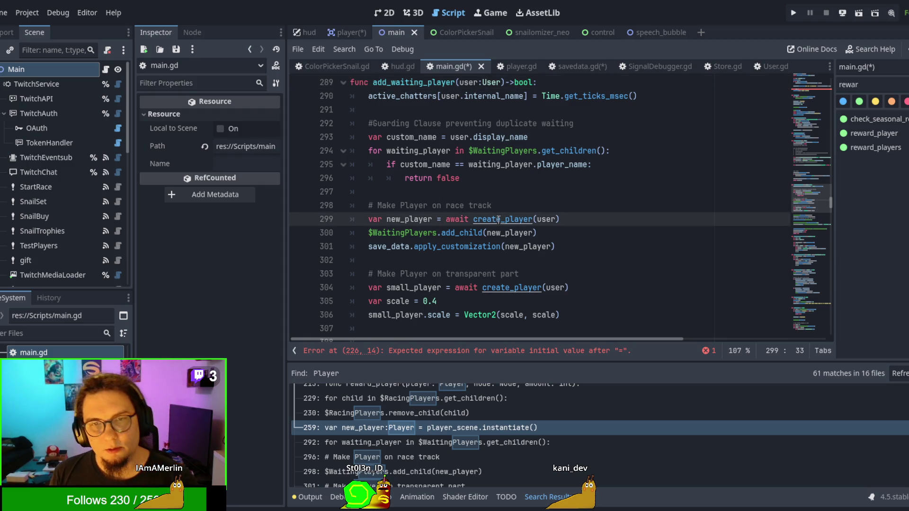
ctrl+click(498, 219)
Delete the commented-out debug-build subscriber block in create_player
scroll(649, 270, down, 2)
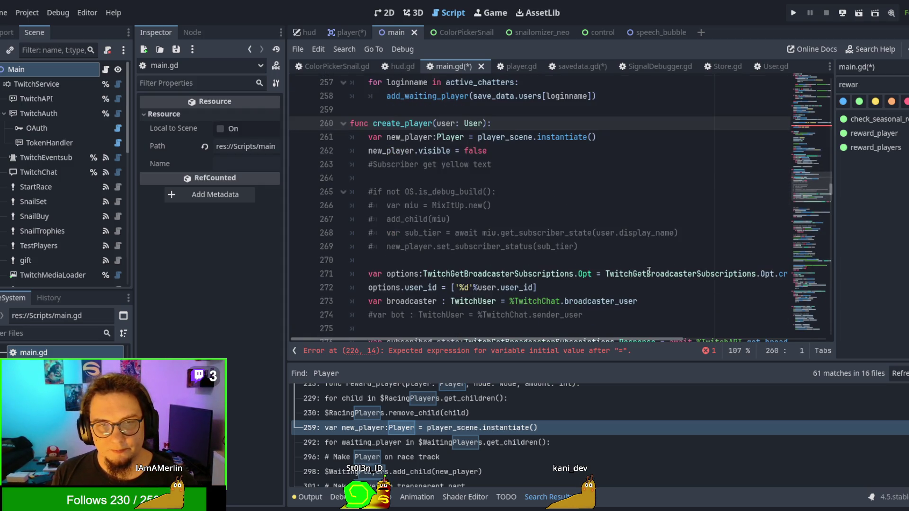
drag(633, 244, 632, 178)
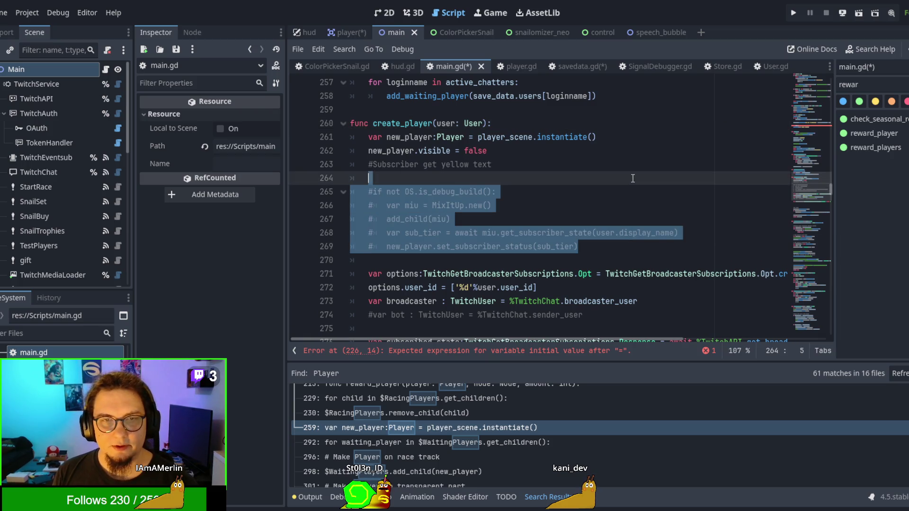
key(shift+Left)
key(shift+Left)
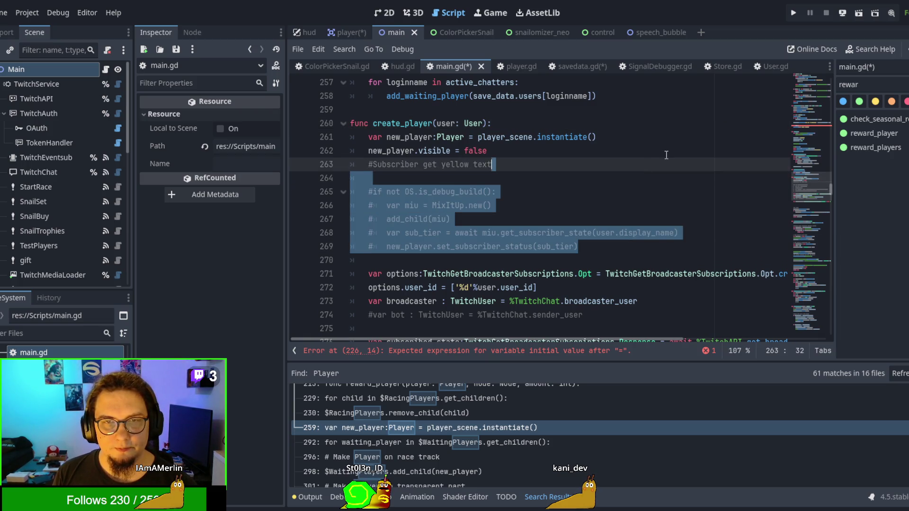
key(shift+Up)
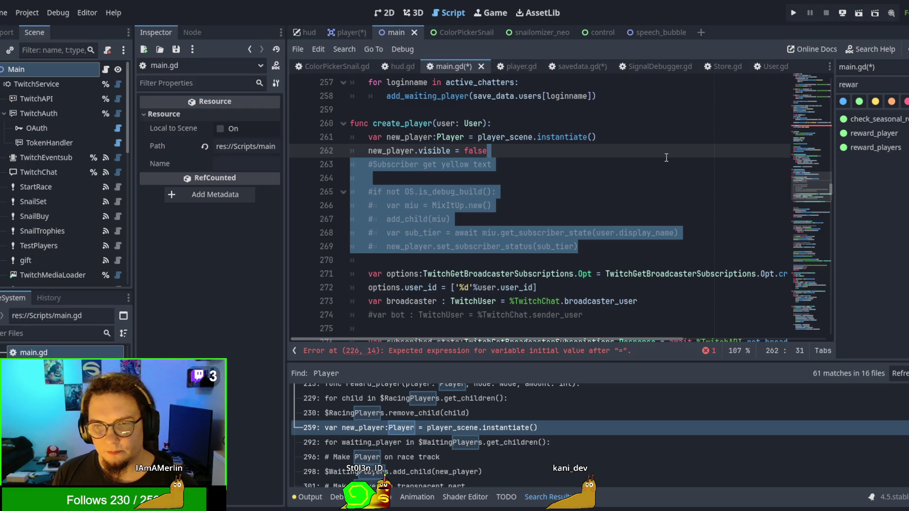
key(shift+Down)
key(Delete)
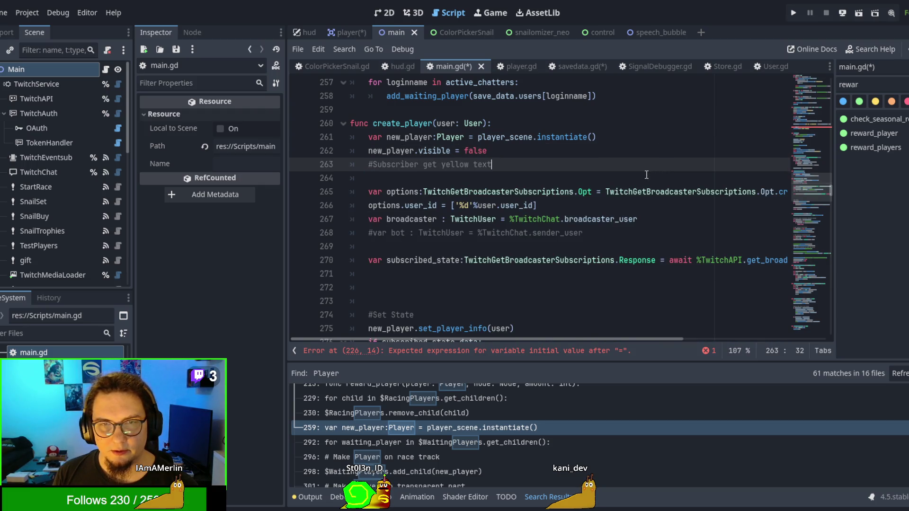
Insert an empty line above the subscriber comment and delete the commented-out bot line
key(Up)
key(Return)
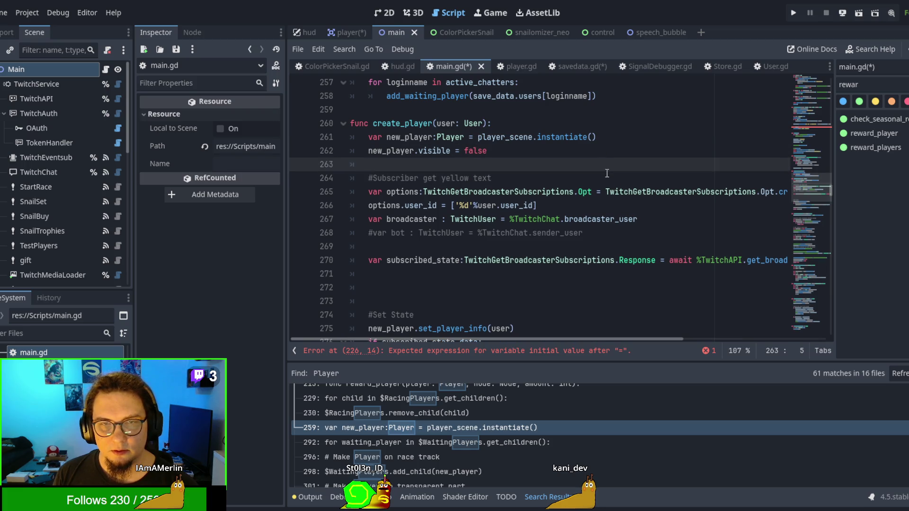
drag(590, 235, 700, 225)
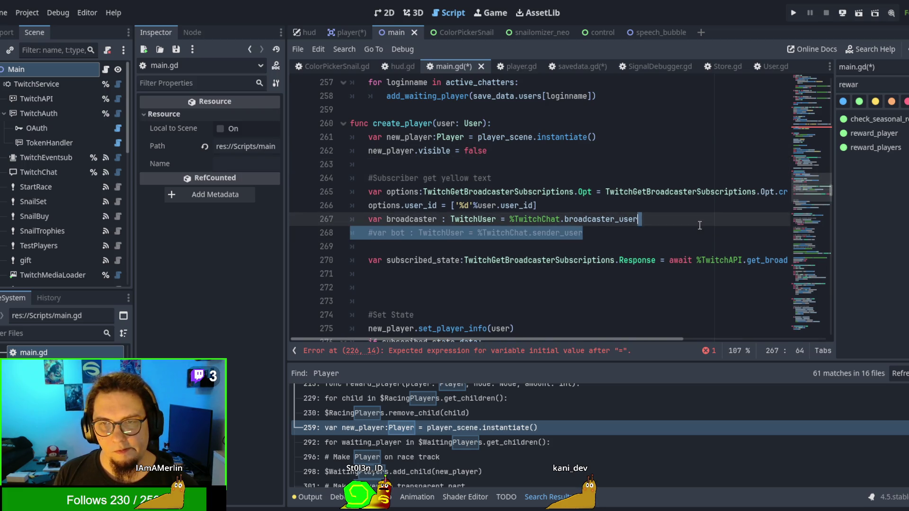
key(Delete)
key(Delete)
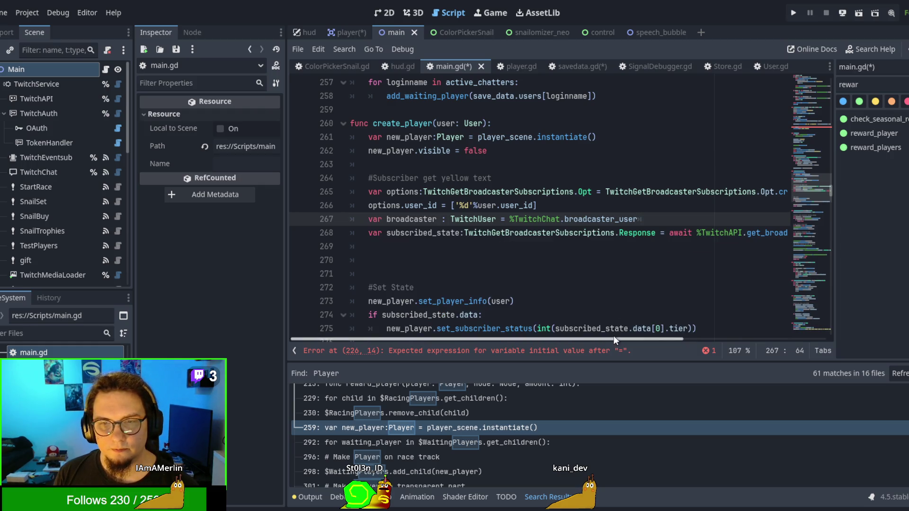
mouse_move(613, 340)
mouse_down()
mouse_move(855, 341)
mouse_move(374, 316)
mouse_up()
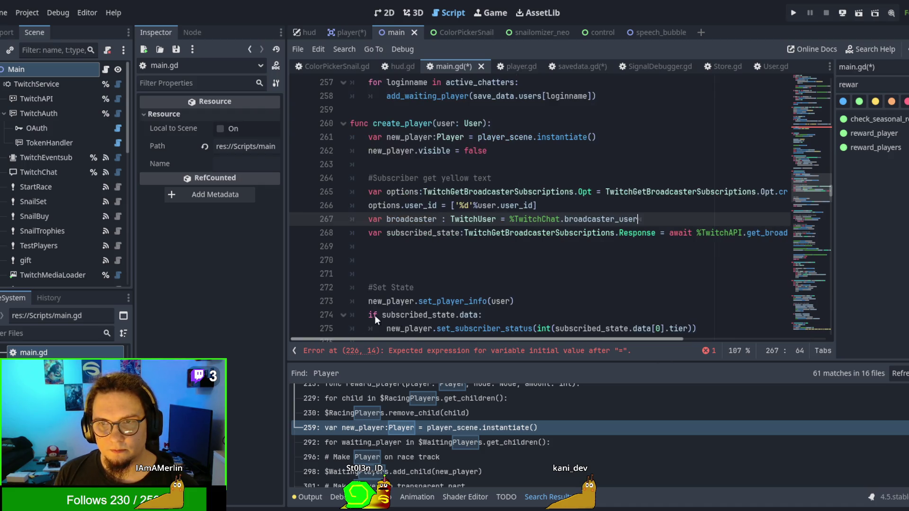
Remove the extra blank lines before Set State, then highlight the player_scene reference
click(440, 280)
key(BackSpace)
key(BackSpace)
key(BackSpace)
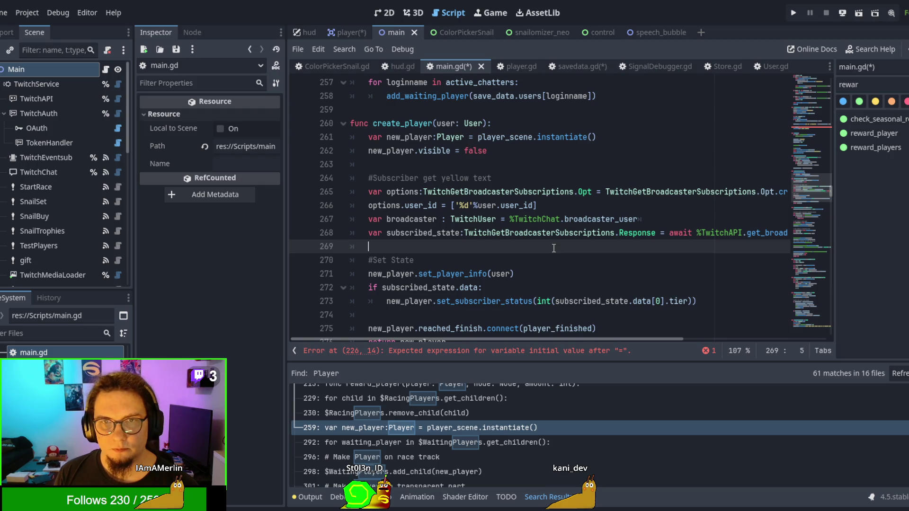
scroll(553, 248, down, 3)
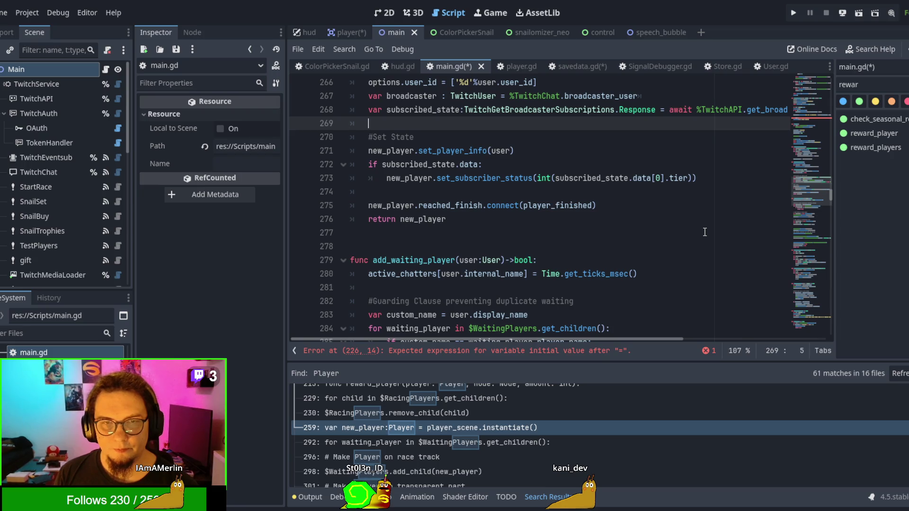
scroll(705, 232, up, 2)
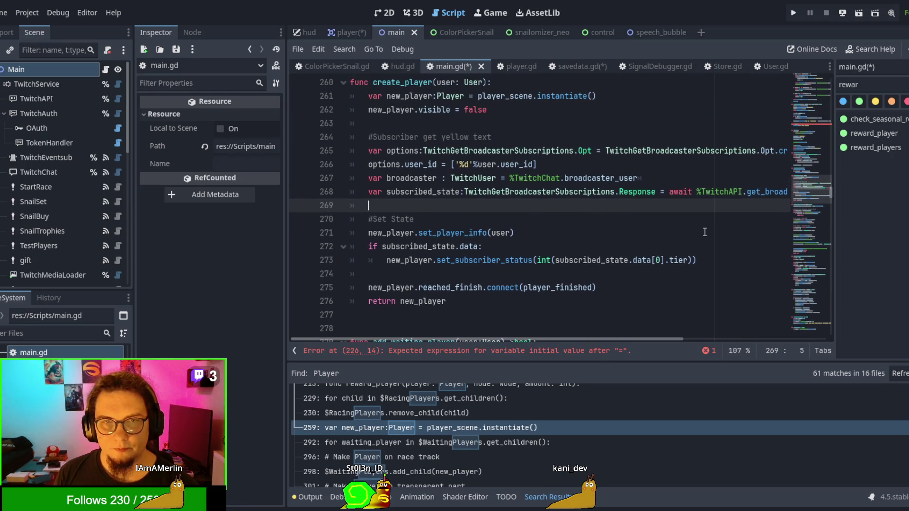
scroll(704, 232, up, 2)
double_click(504, 178)
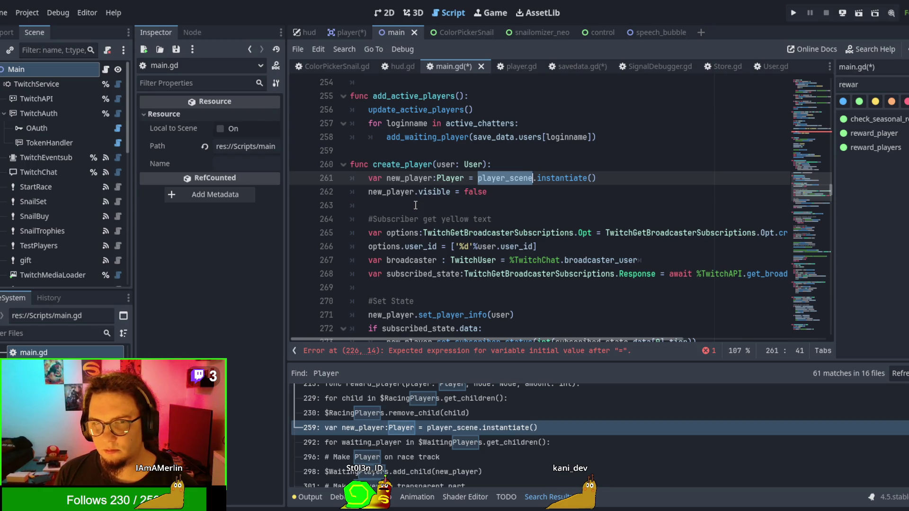
scroll(422, 277, down, 2)
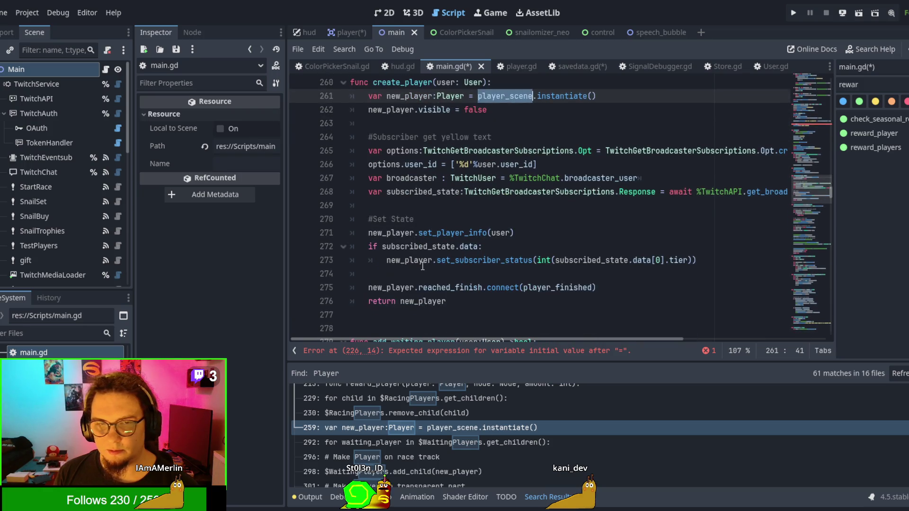
scroll(478, 254, down, 1)
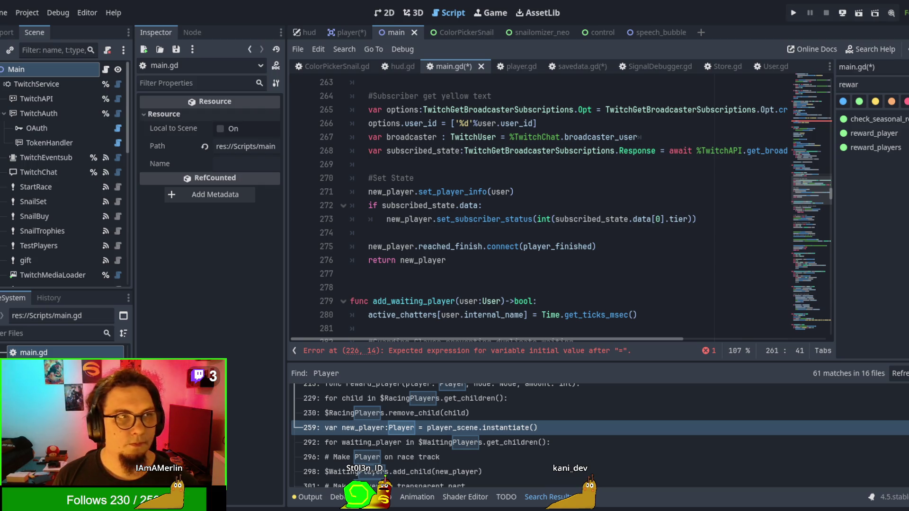
click(619, 219)
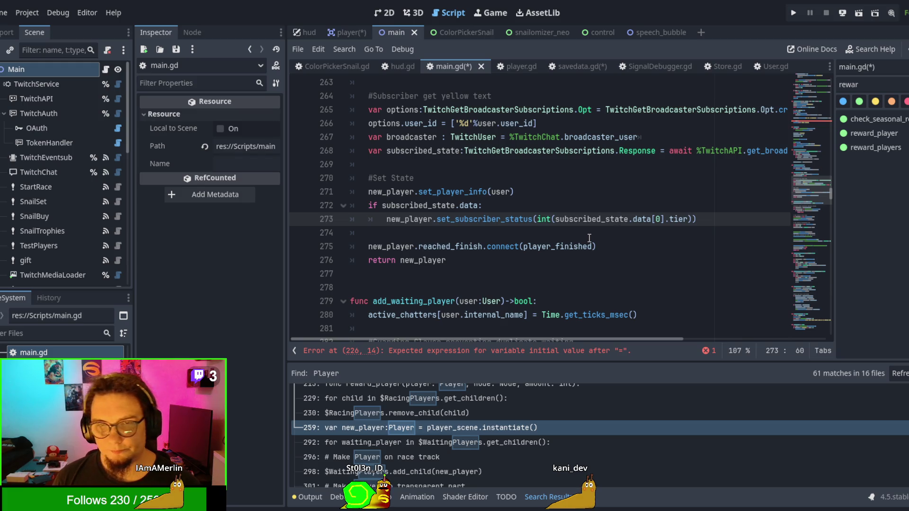
scroll(539, 230, up, 1)
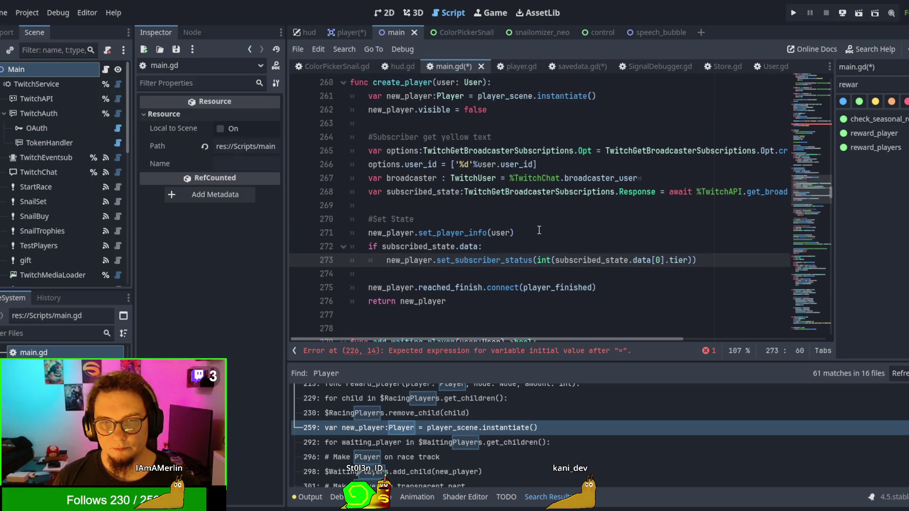
scroll(539, 230, up, 1)
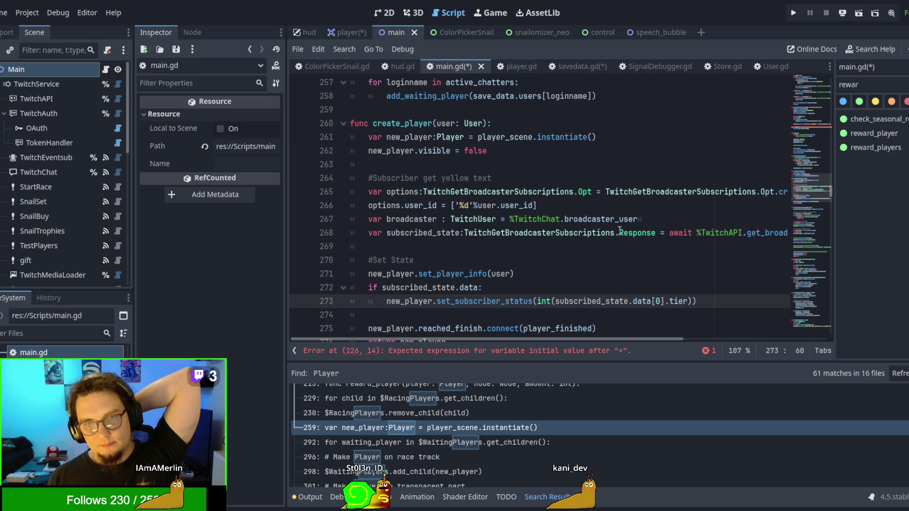
Insert a blank line above func create_player, then highlight its user parameter and set_player_info call
scroll(620, 229, up, 1)
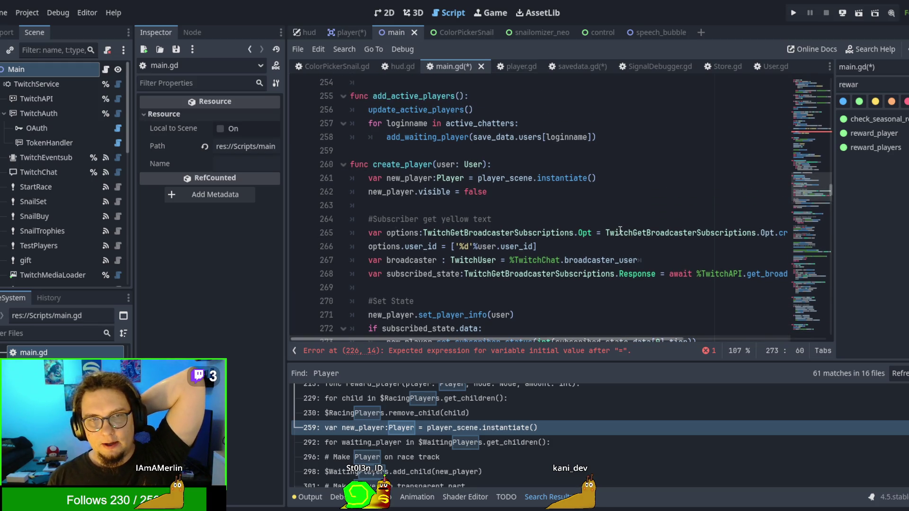
click(450, 147)
key(Return)
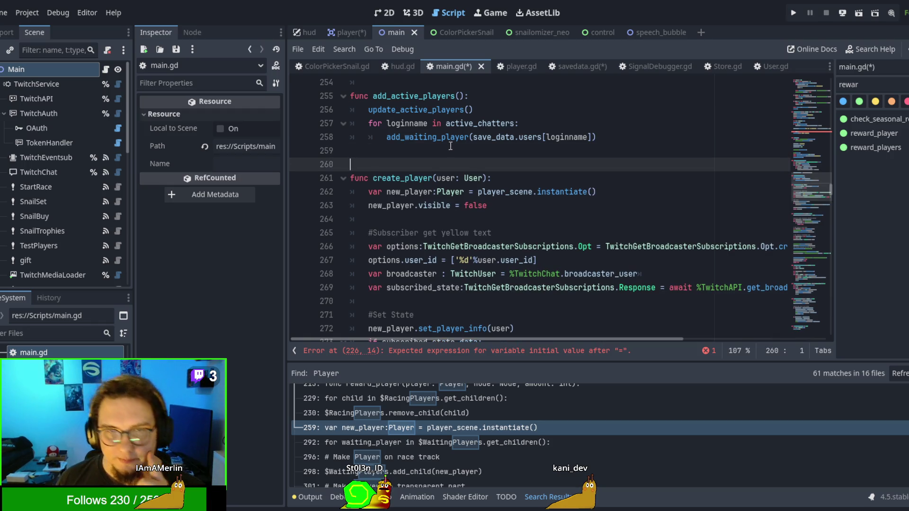
double_click(445, 178)
scroll(456, 175, down, 1)
scroll(456, 175, down, 1)
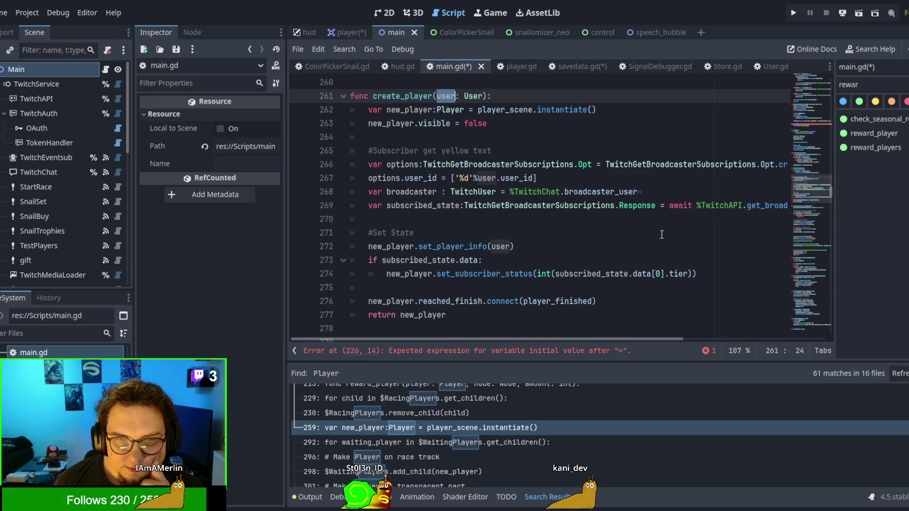
click(452, 245)
double_click(452, 245)
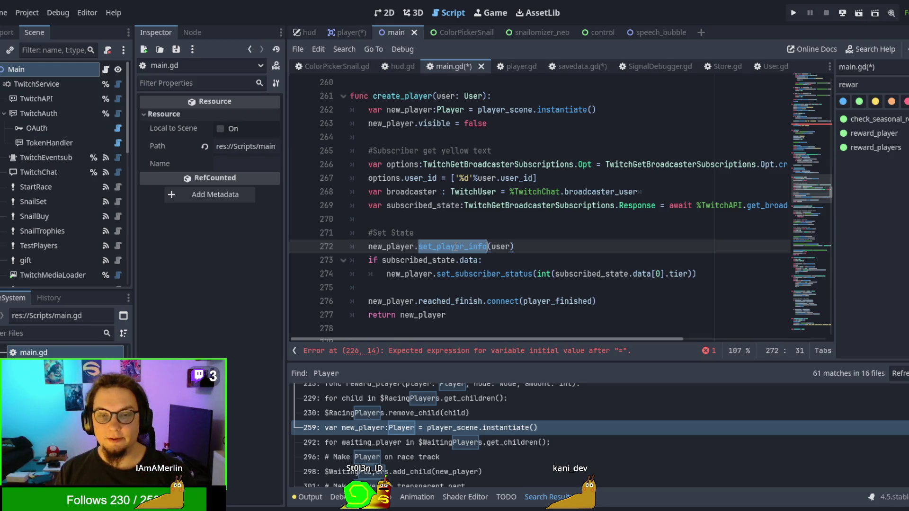
Jump to set_player_info in player.gd and add a blank line above it
ctrl+click(456, 246)
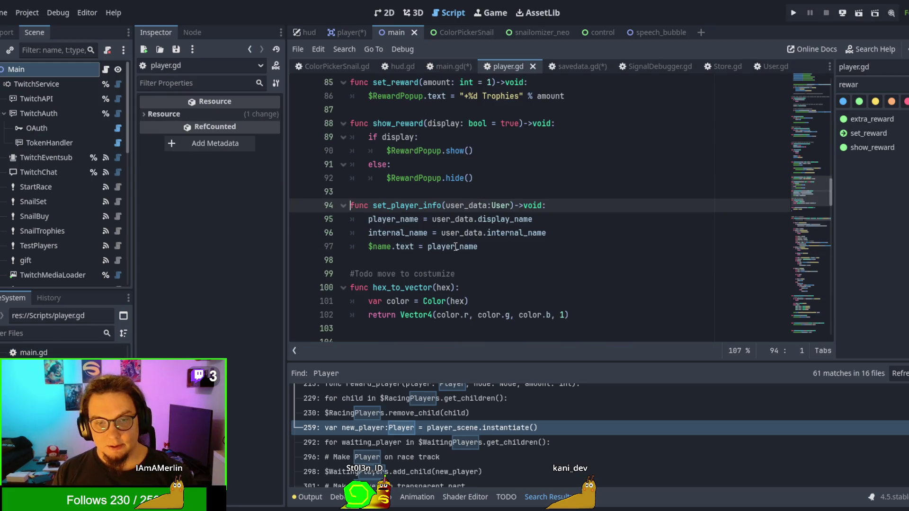
click(678, 251)
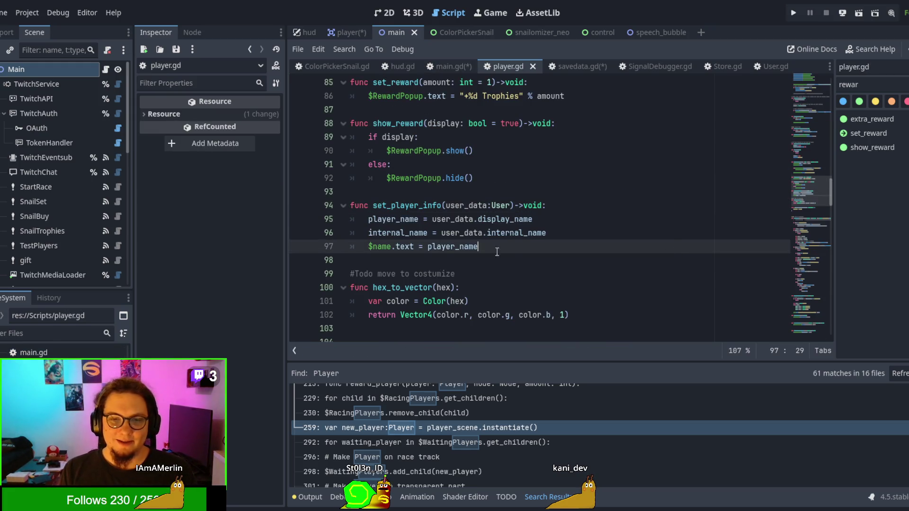
key(shift+Up)
key(shift+Up)
key(shift+Home)
key(shift+Home)
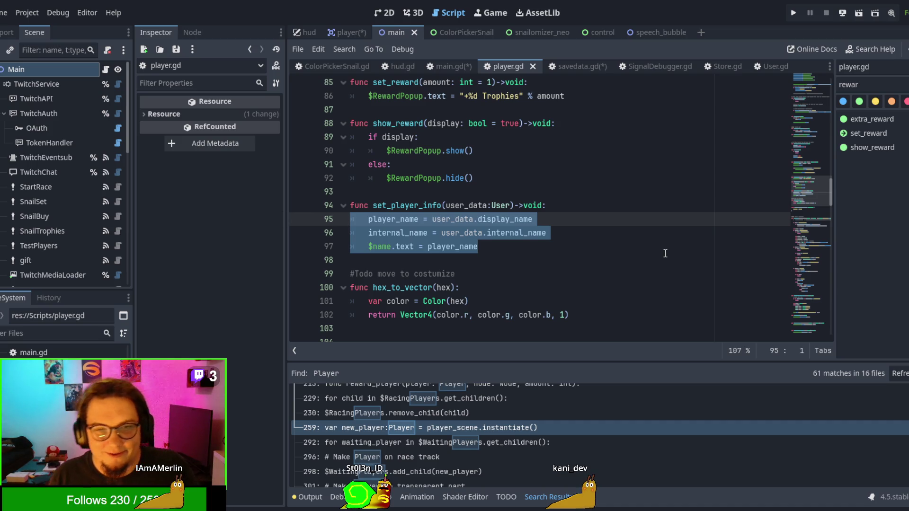
click(583, 191)
key(Return)
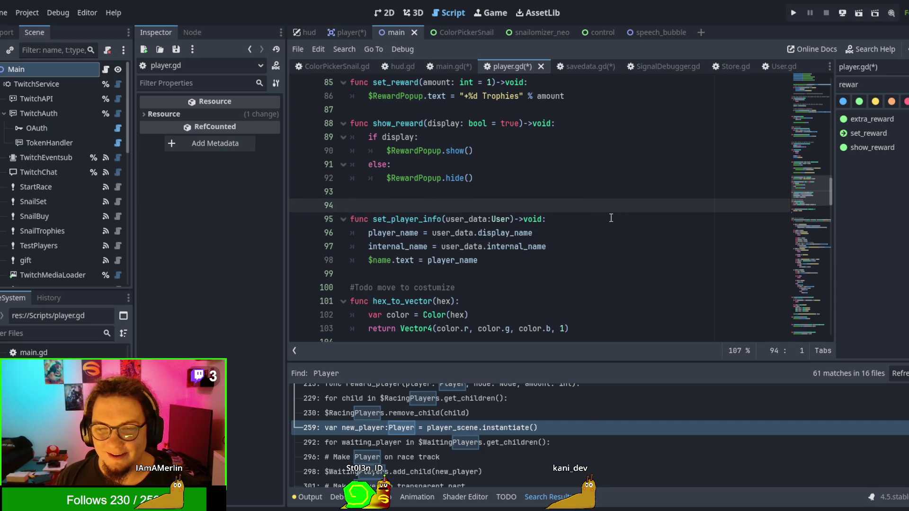
Retype the end of player_name's String type and open space below the exported properties
scroll(611, 218, up, 20)
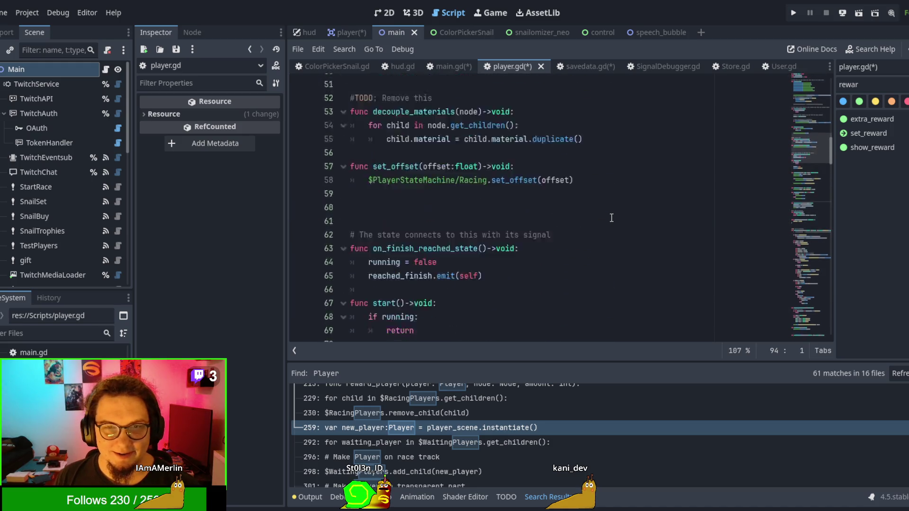
scroll(611, 218, up, 7)
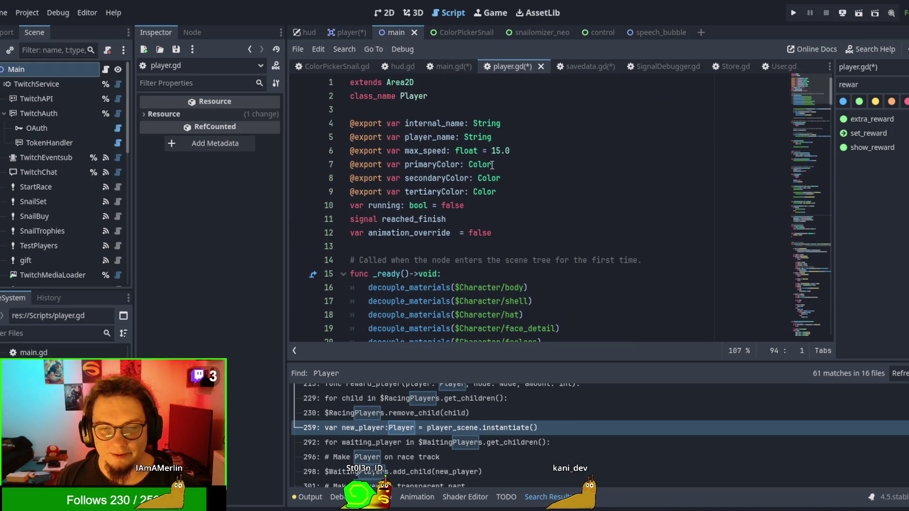
double_click(430, 124)
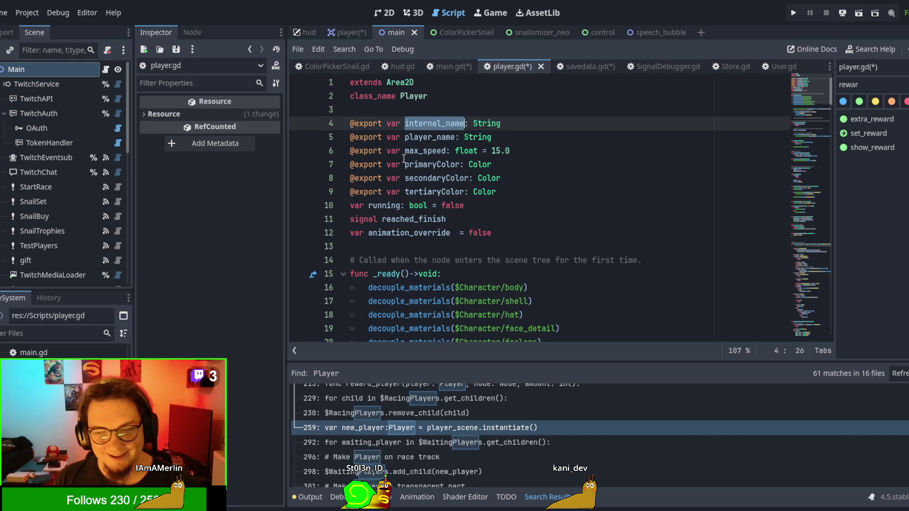
click(510, 137)
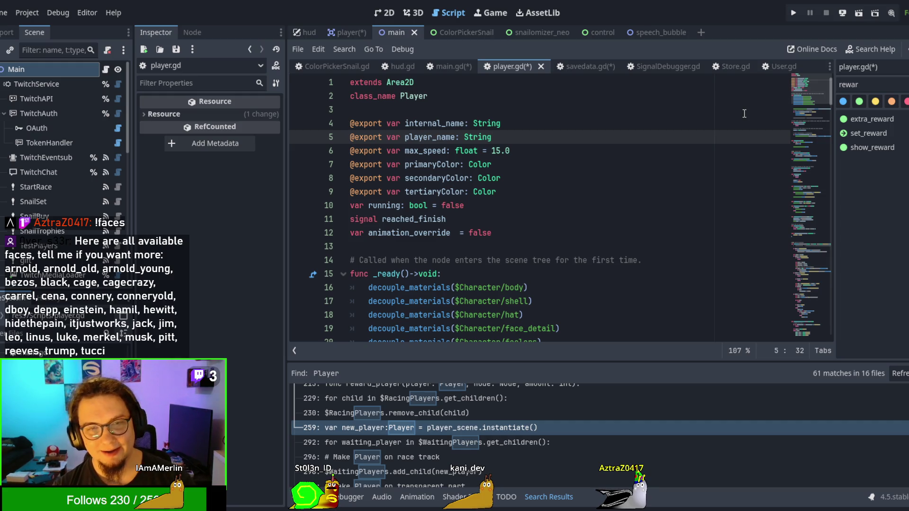
key(BackSpace)
text(g)
key(Return)
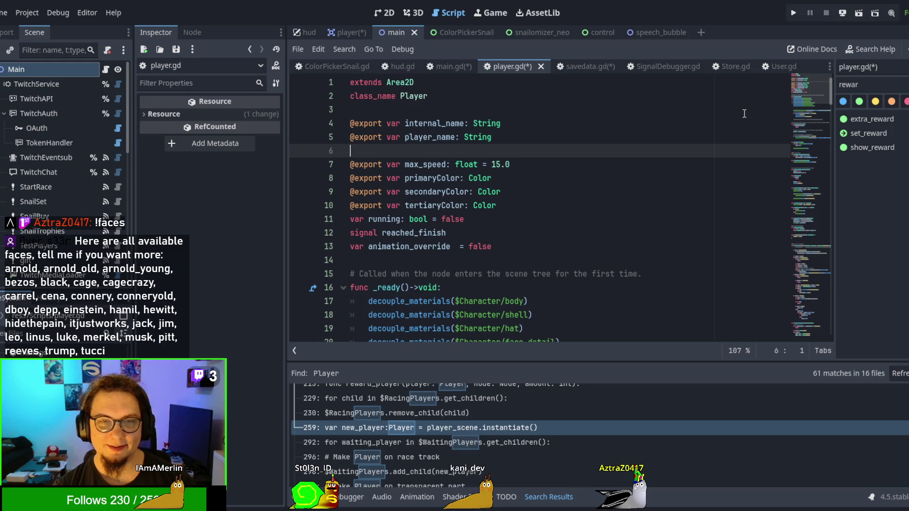
text(@export)
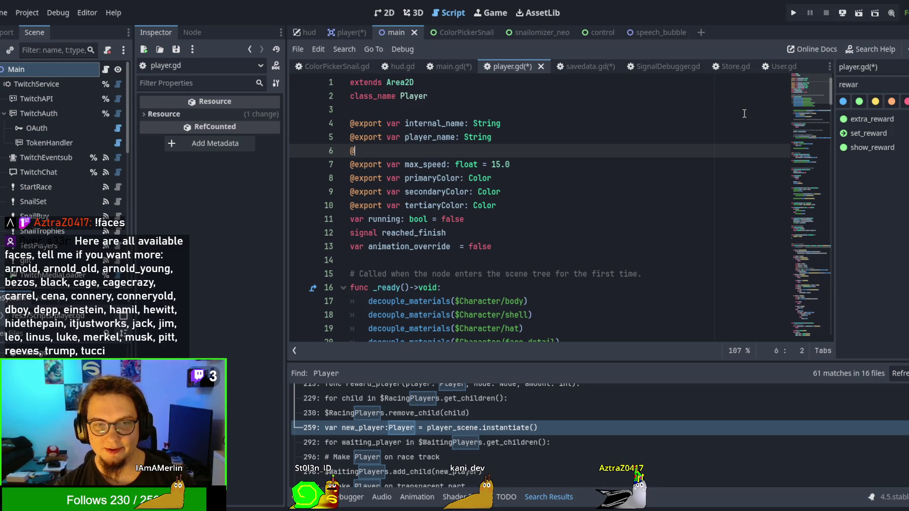
text(_fl)
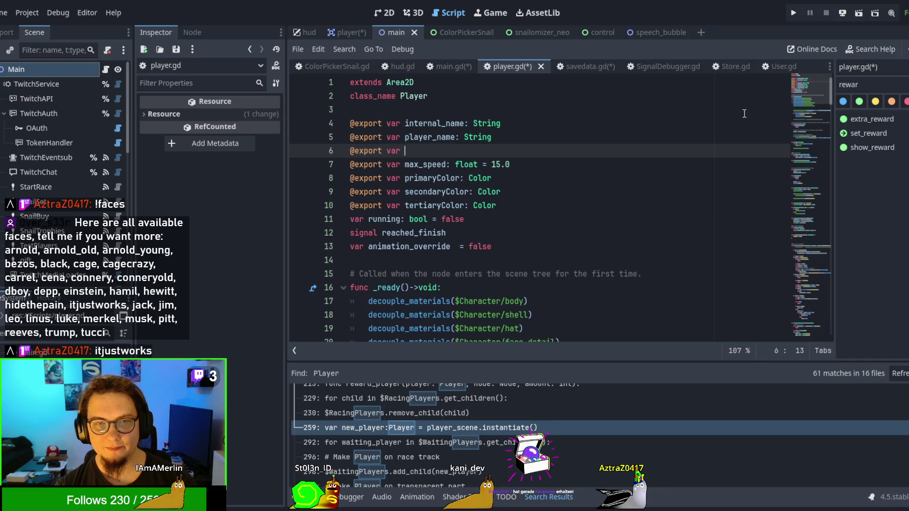
key(BackSpace)
key(BackSpace)
key(BackSpace)
key(BackSpace)
key(BackSpace)
key(BackSpace)
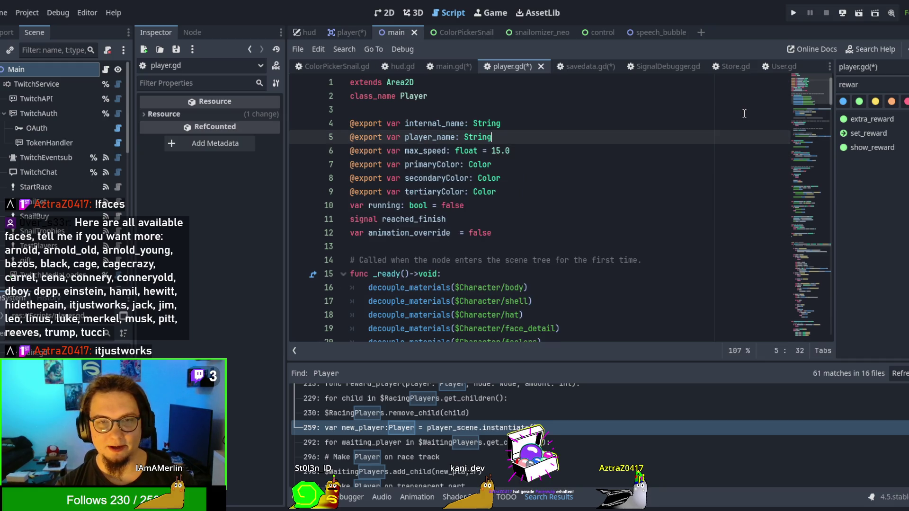
key(Down)
key(Down)
key(Down)
key(Down)
key(Down)
key(Down)
key(Return)
key(Return)
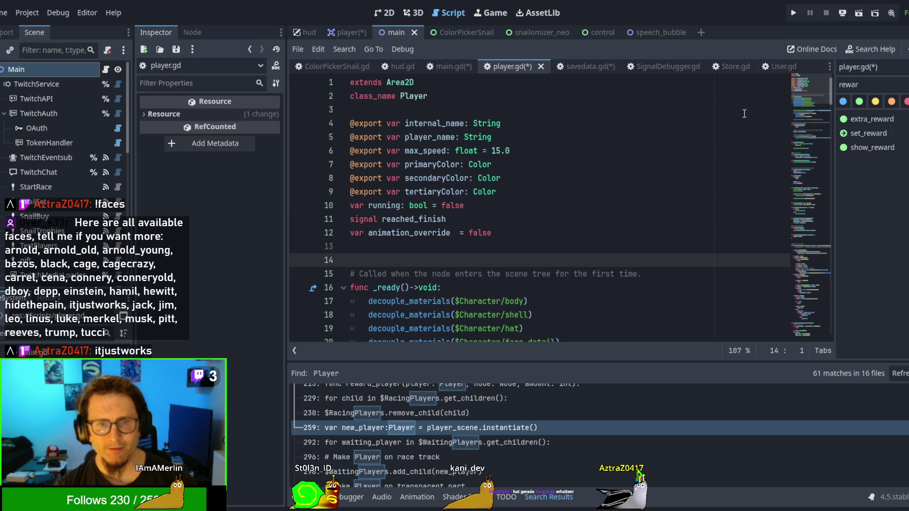
key(Up)
key(Up)
Declare 'var user:User' on line 13, accepting the User type completion
text(var)
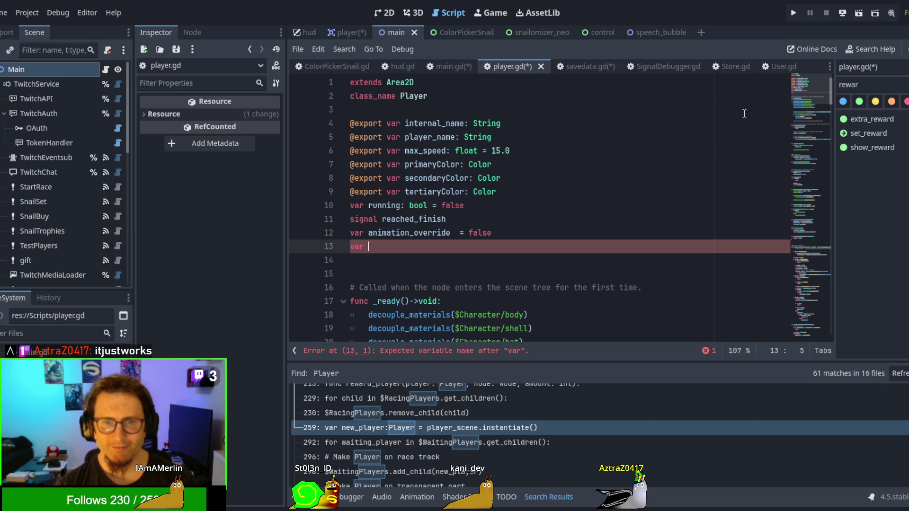
text(use)
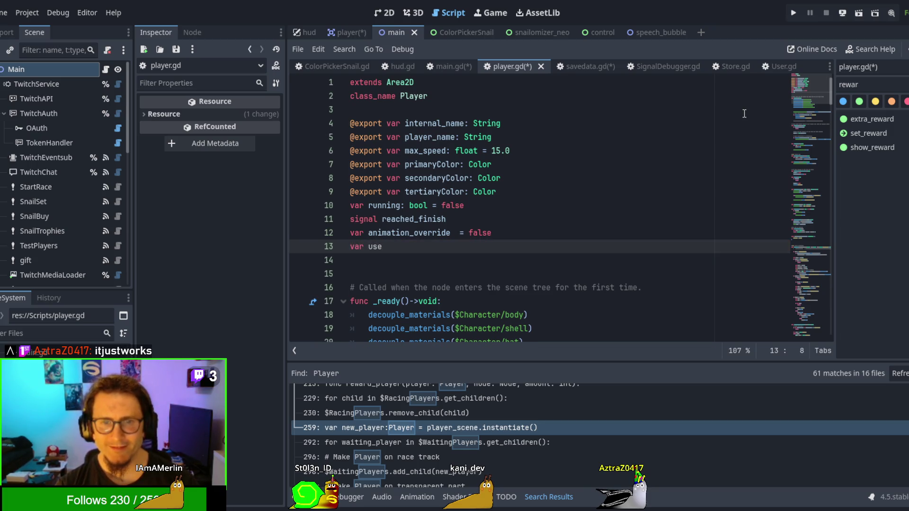
text(r =)
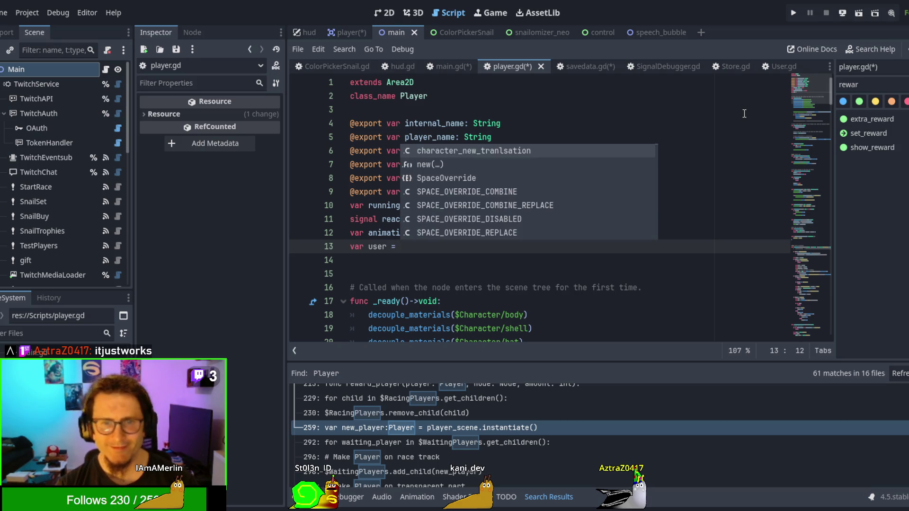
key(Escape)
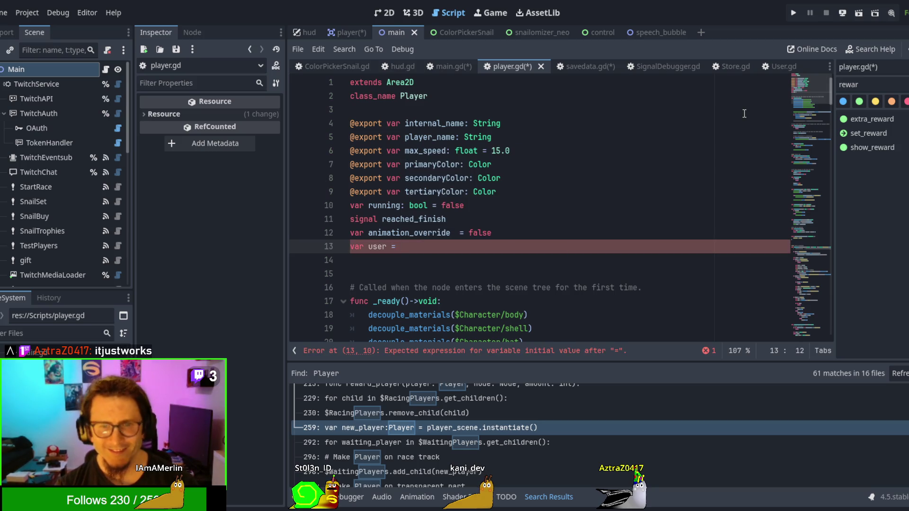
key(BackSpace)
key(BackSpace)
key(BackSpace)
text(:)
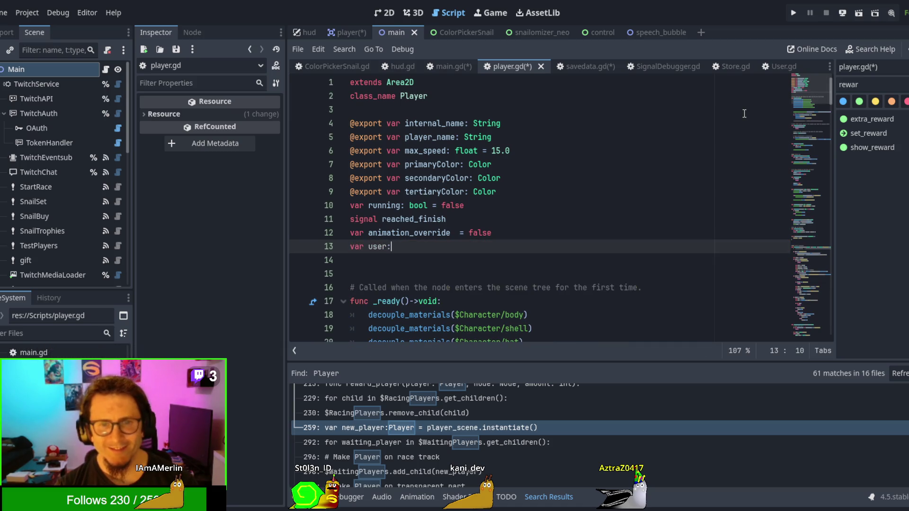
key(BackSpace)
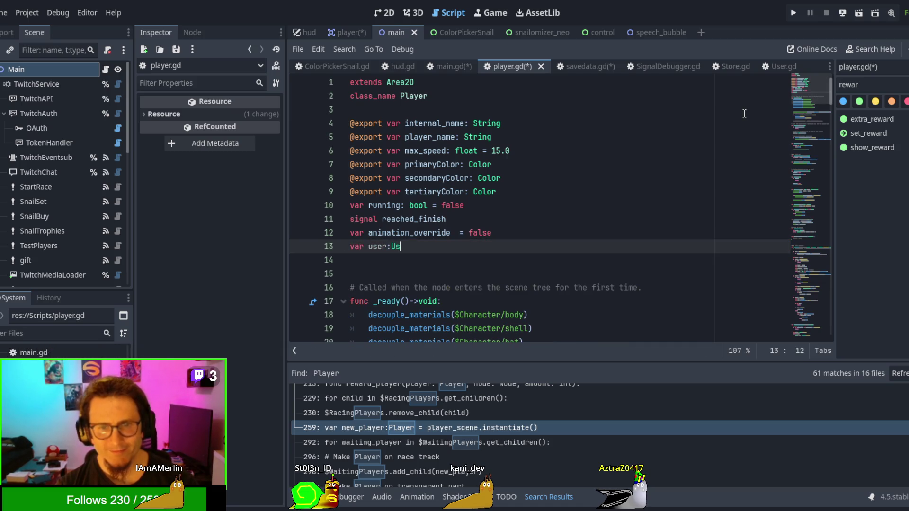
text(User)
key(Return)
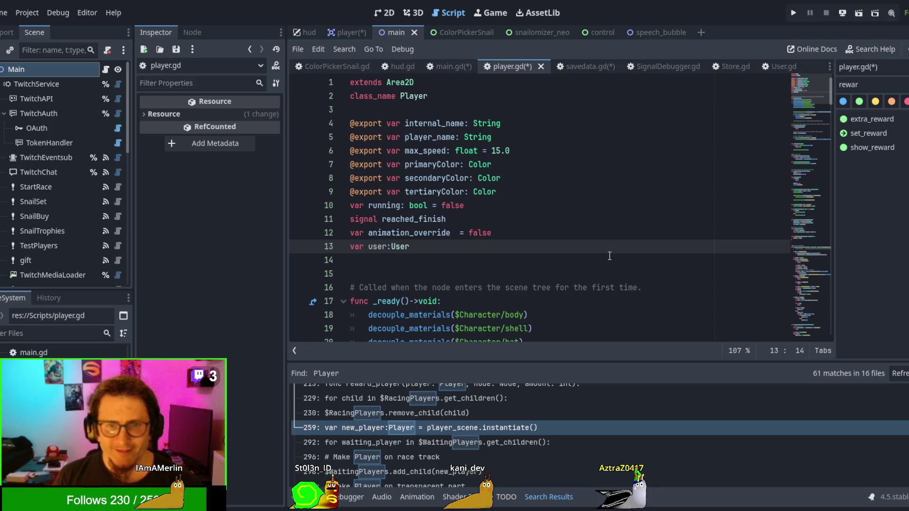
click(611, 262)
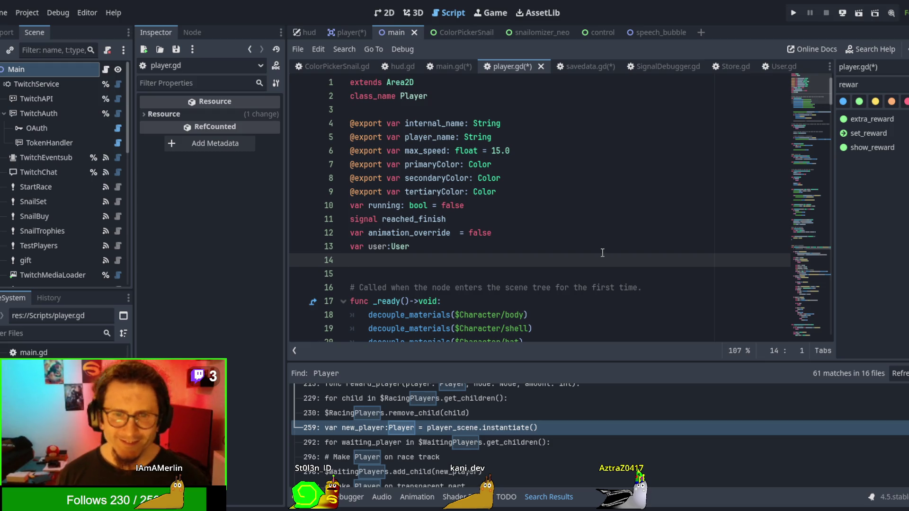
Filter the Methods list for 'set' and then 'user', then clear the filter
double_click(871, 86)
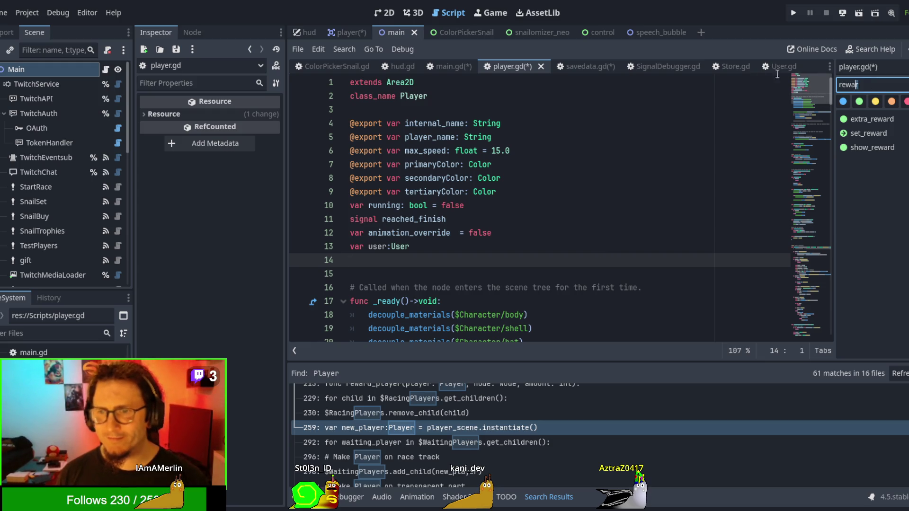
text(sety)
key(BackSpace)
key(BackSpace)
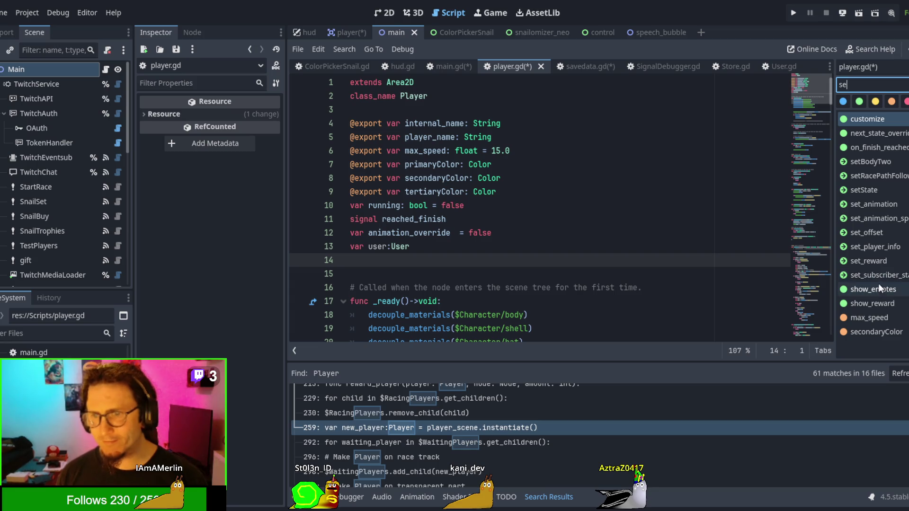
text(t)
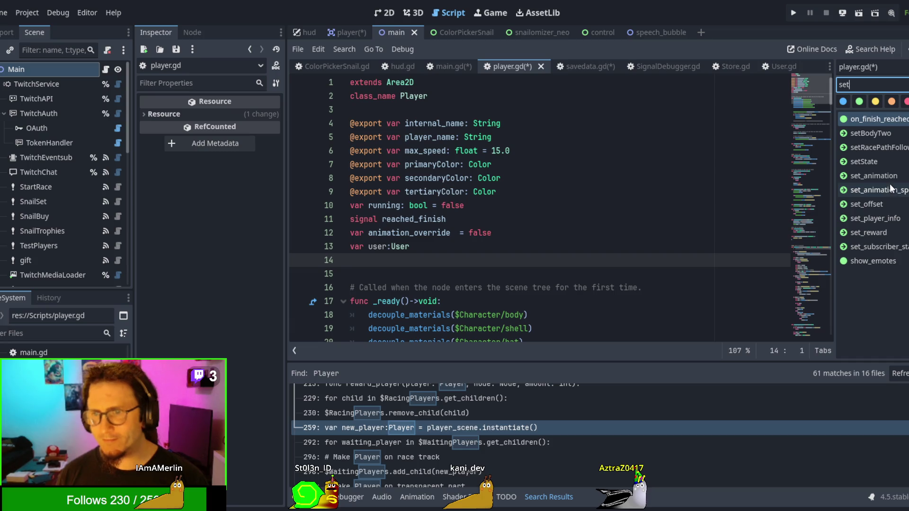
key(BackSpace)
key(BackSpace)
key(BackSpace)
text(user)
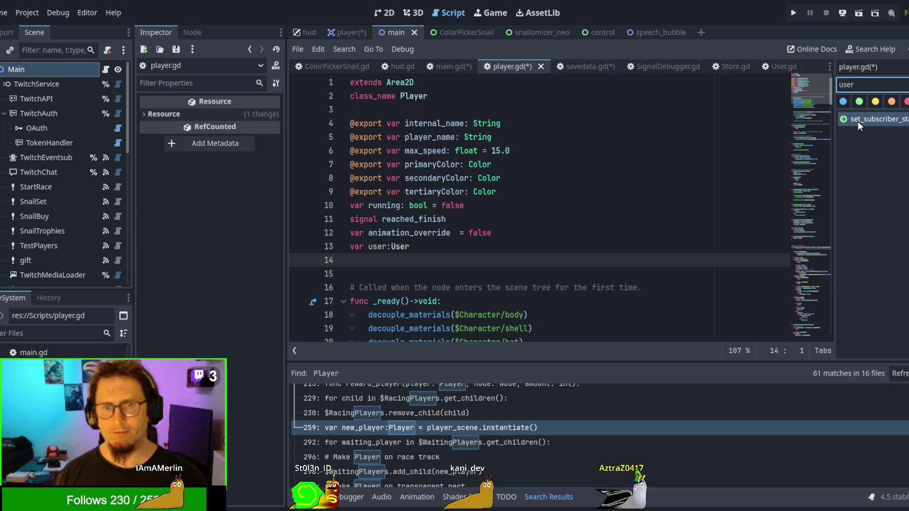
click(514, 264)
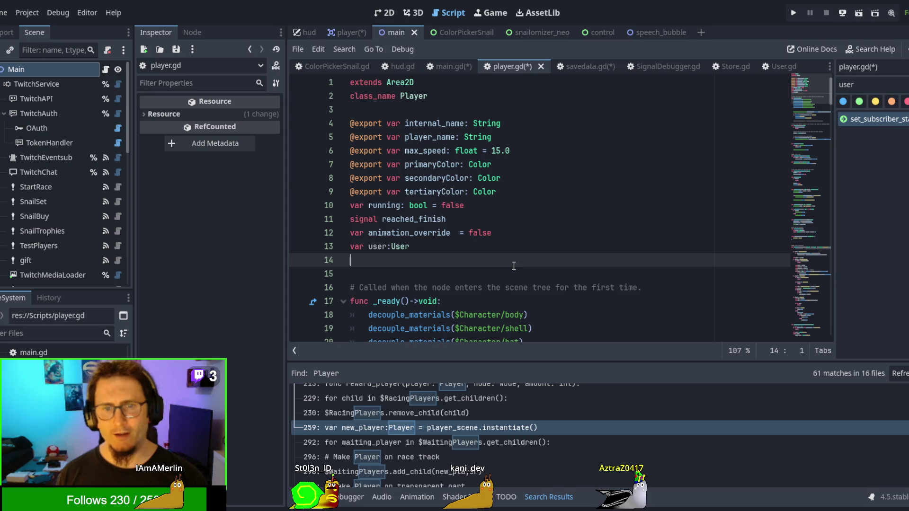
click(882, 90)
key(ctrl+a)
key(BackSpace)
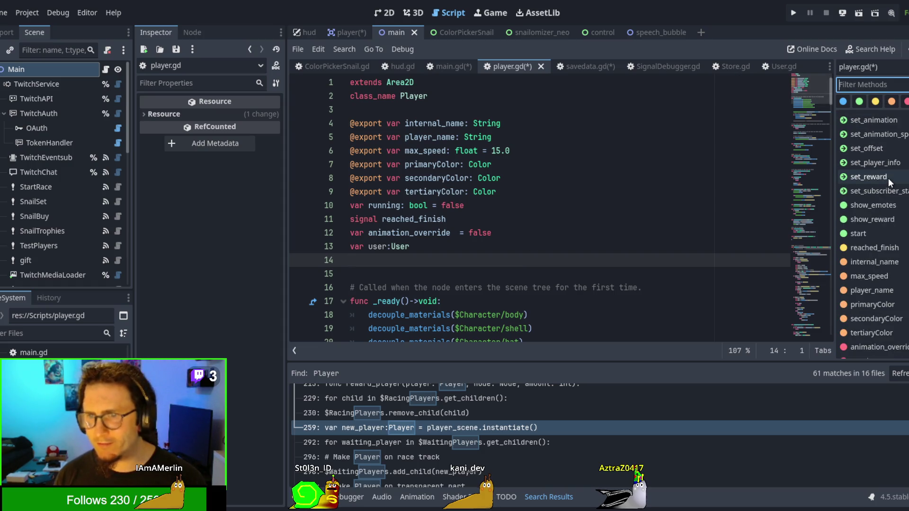
Jump to a reward method, then switch through savedata.gd back to main.gd's create_player
scroll(888, 178, down, 1)
scroll(888, 178, up, 5)
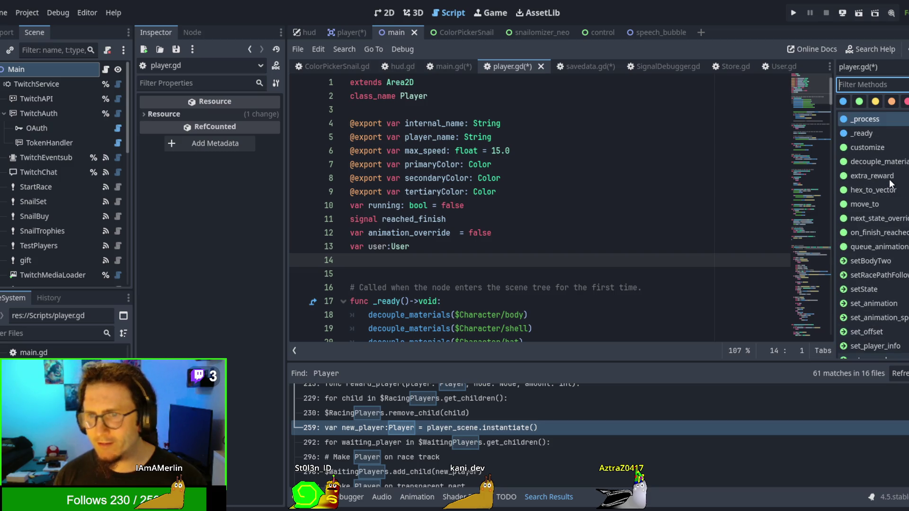
click(810, 189)
click(454, 205)
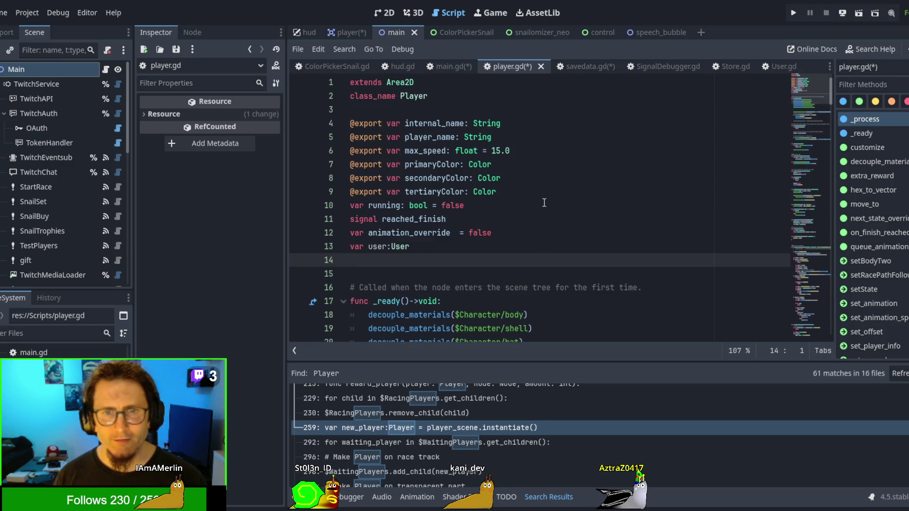
click(571, 66)
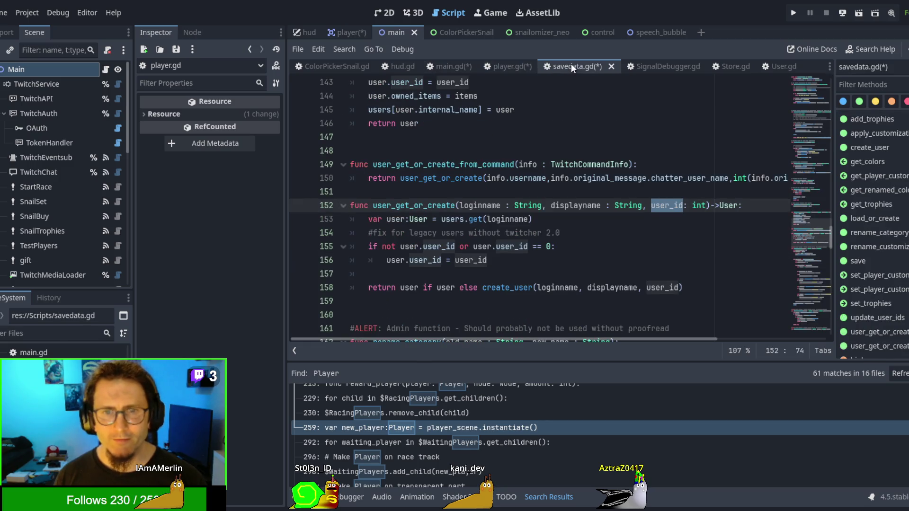
click(445, 69)
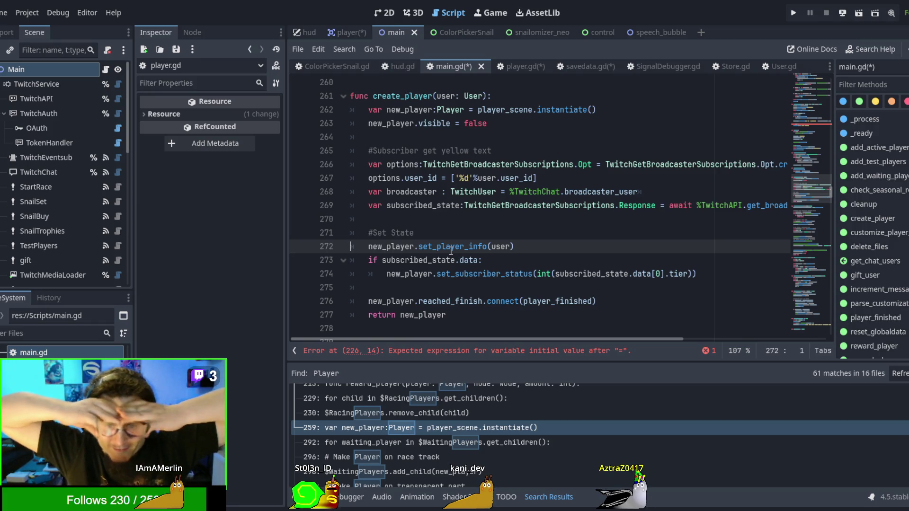
Rename the set_player_info function to set_user and its user_data parameter to user
ctrl+click(451, 251)
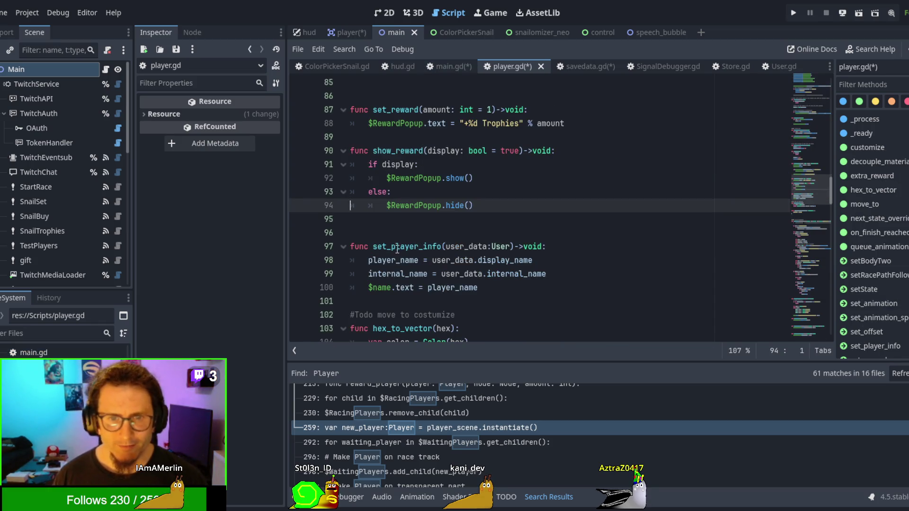
drag(391, 247, 443, 247)
text(user)
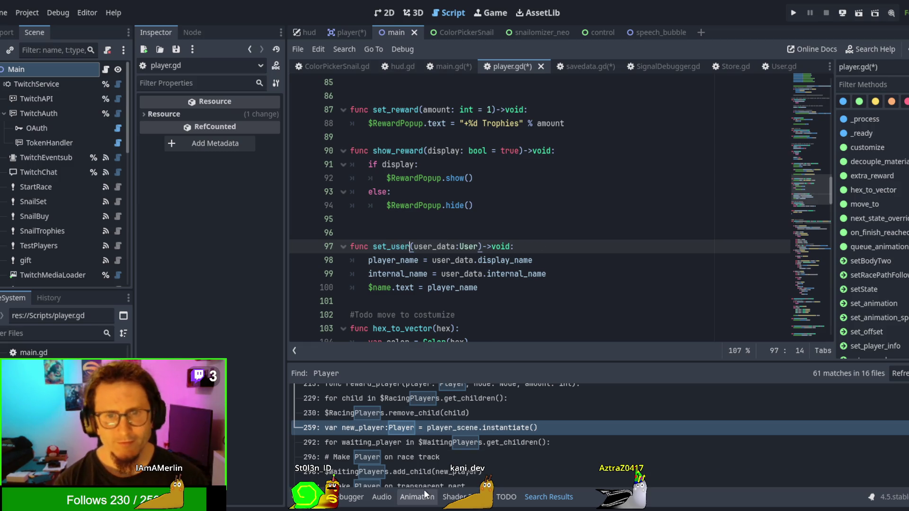
double_click(434, 246)
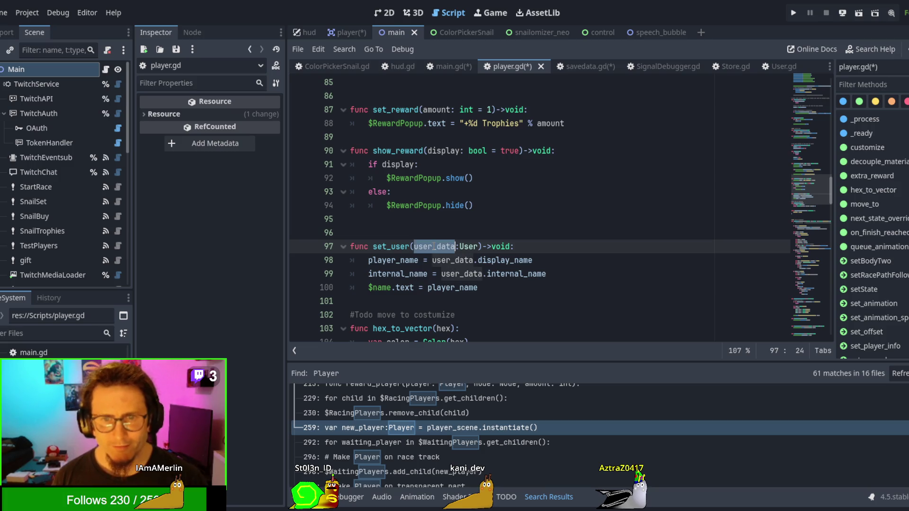
text(user)
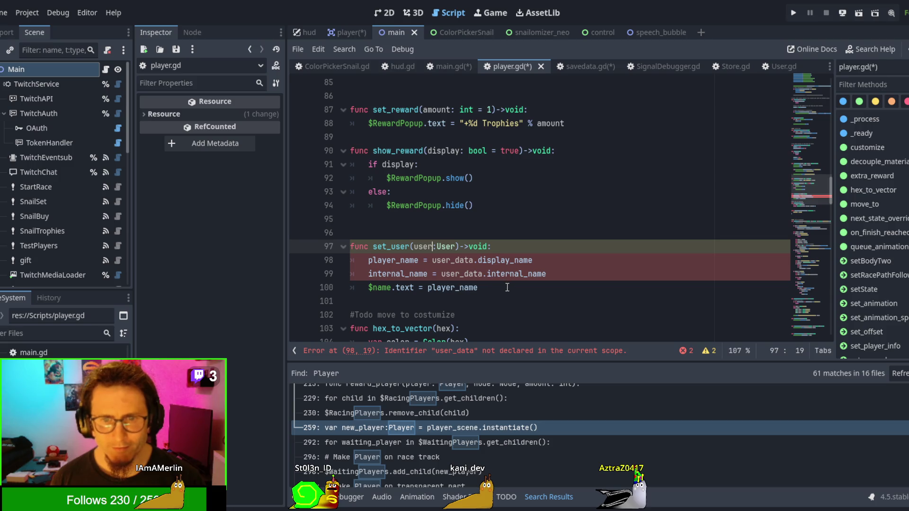
Replace the player_name and internal_name assignments with 'user = user'
click(401, 287)
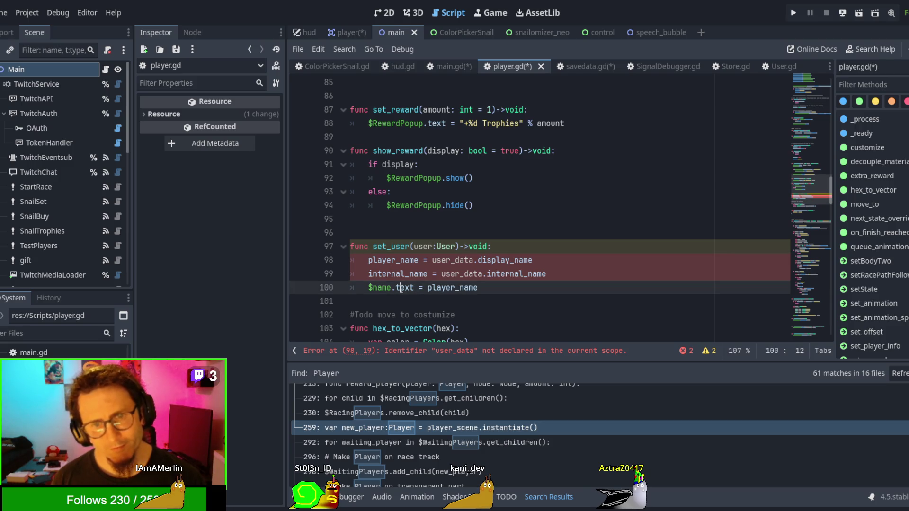
click(568, 273)
key(shift+Up)
key(shift+Home)
key(BackSpace)
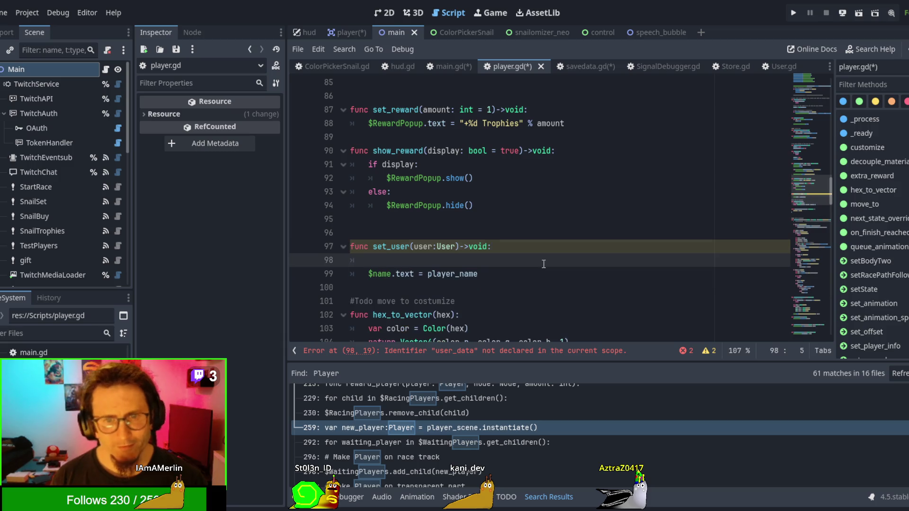
text(use)
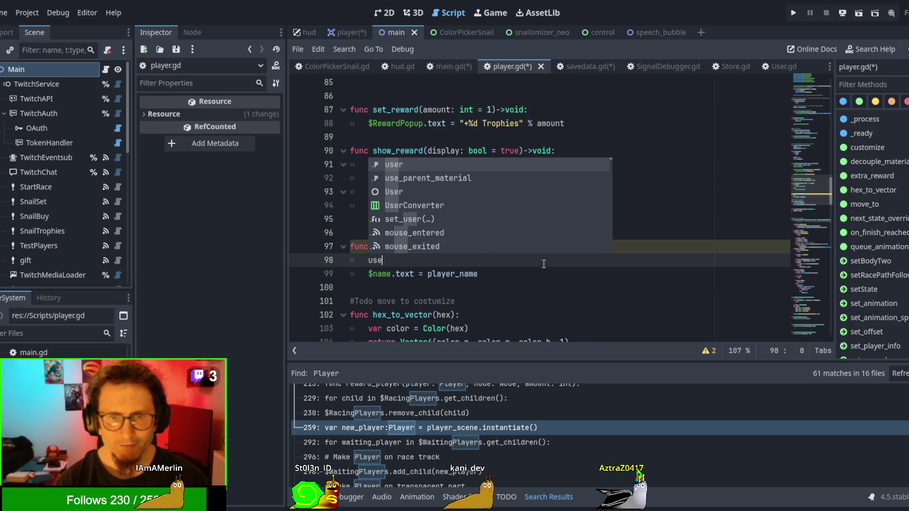
text(r = uuser)
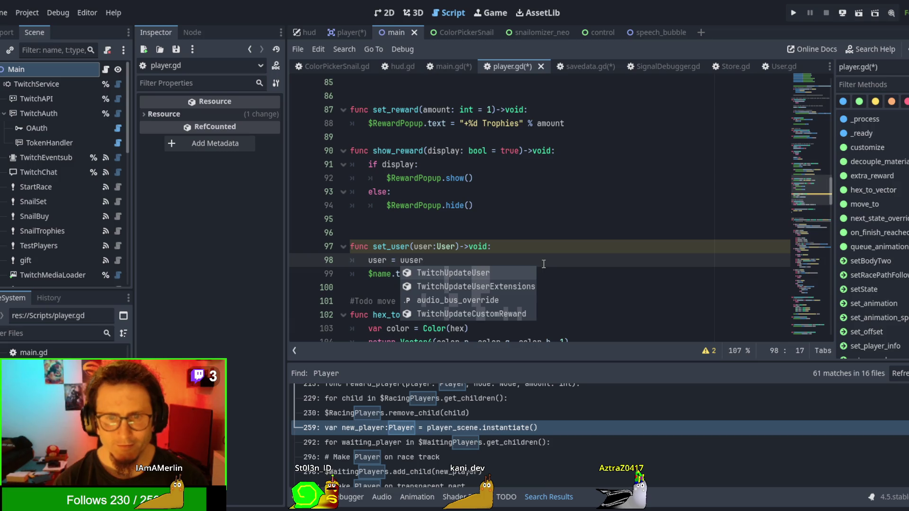
key(BackSpace)
key(BackSpace)
key(BackSpace)
text(ser)
key(Escape)
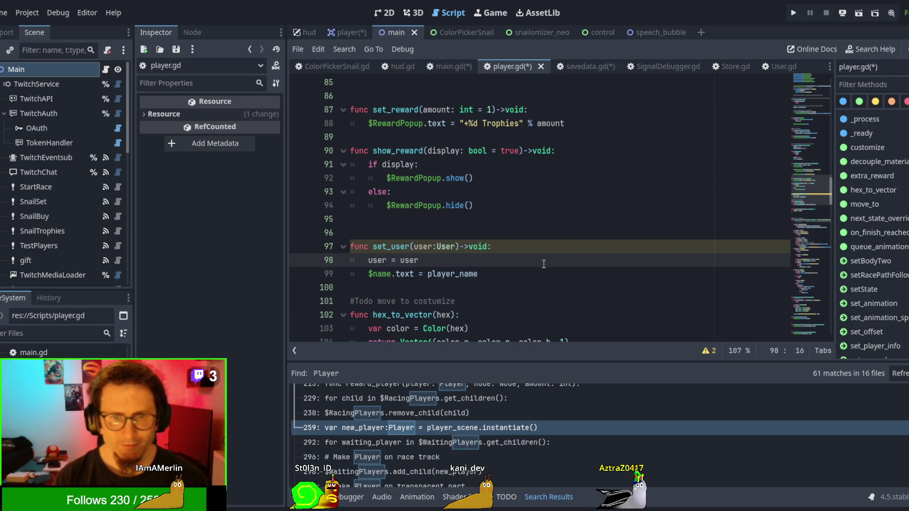
click(413, 247)
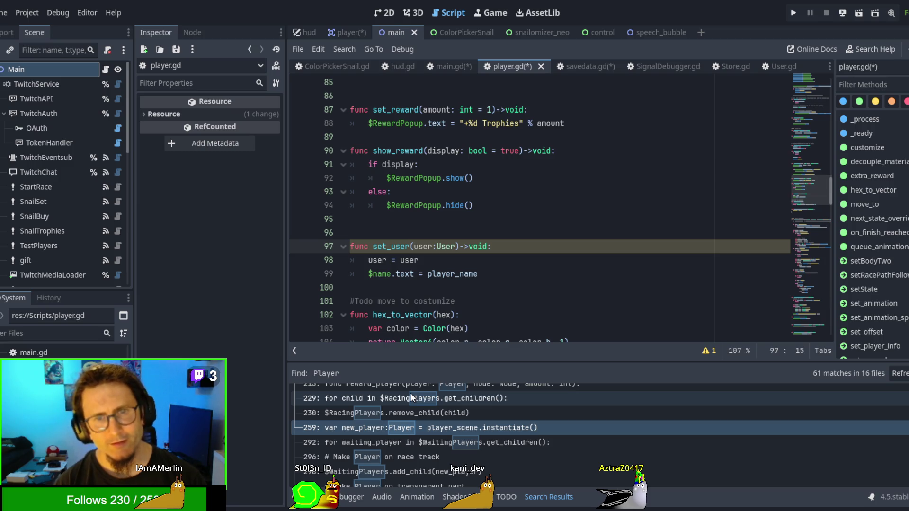
Rename the parameter to incoming_user and assign it to user on line 98
text(incoming_)
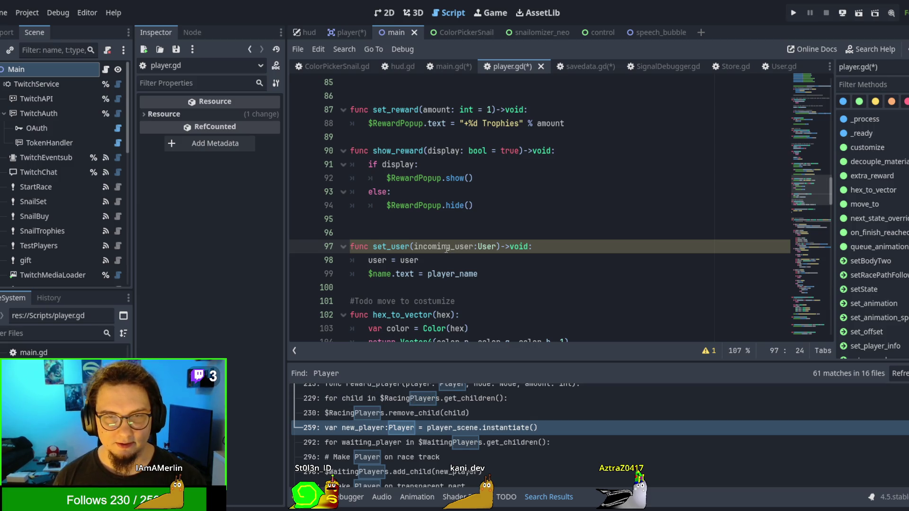
double_click(446, 247)
key(ctrl+c)
double_click(403, 261)
key(ctrl+v)
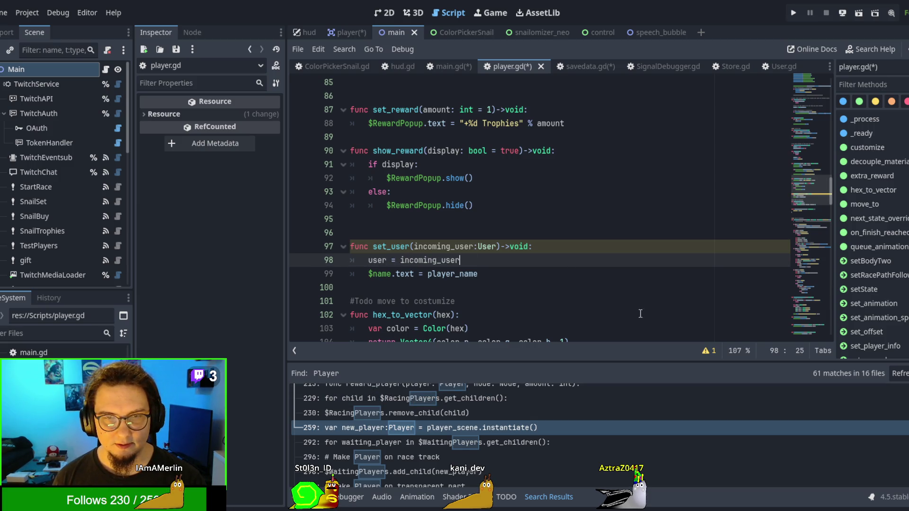
Set $name.text to incoming_user.display_name on line 99
click(573, 273)
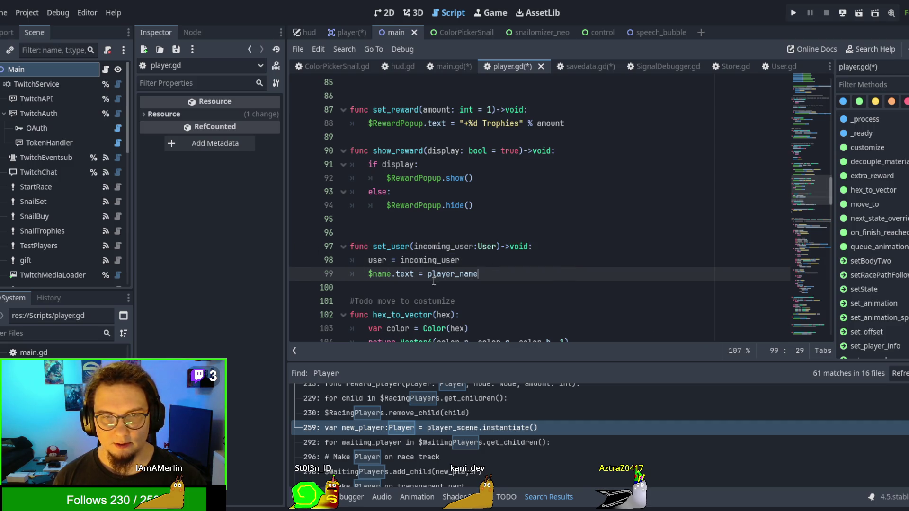
double_click(452, 279)
double_click(424, 260)
key(ctrl+c)
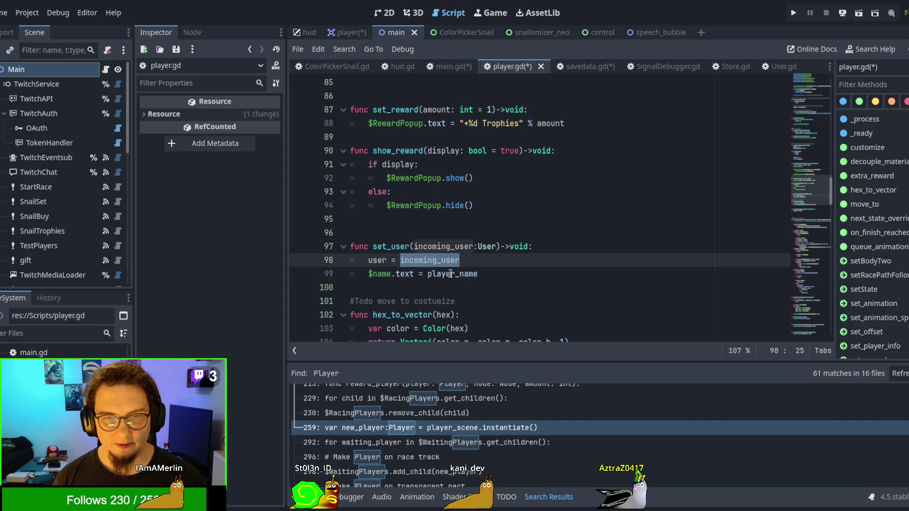
double_click(449, 274)
key(ctrl+v)
text(.Dis)
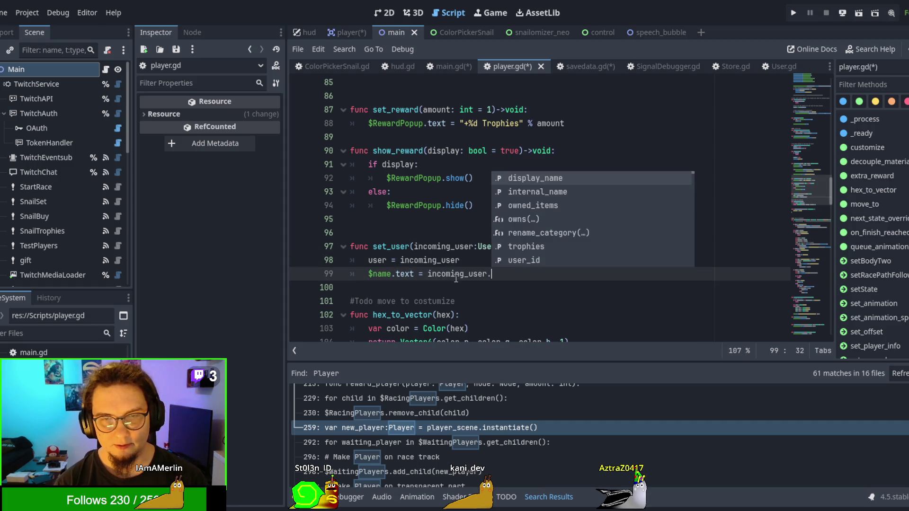
key(Return)
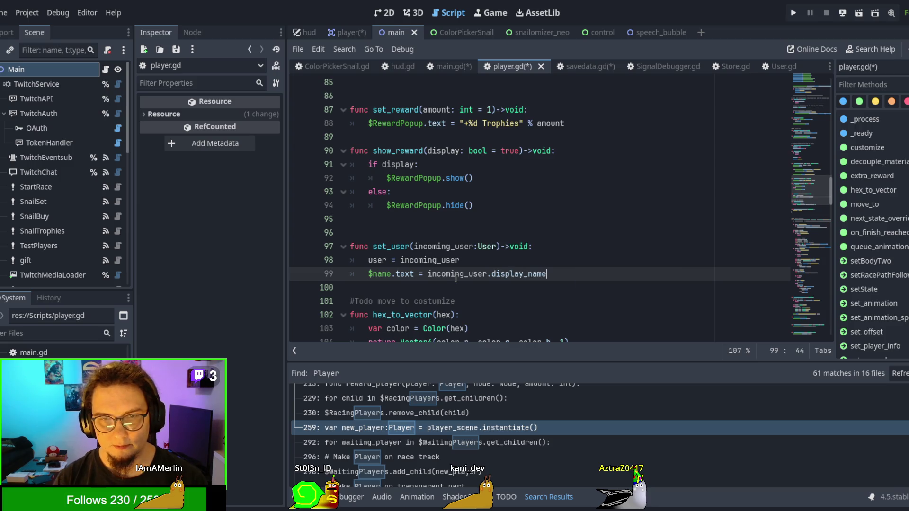
click(649, 253)
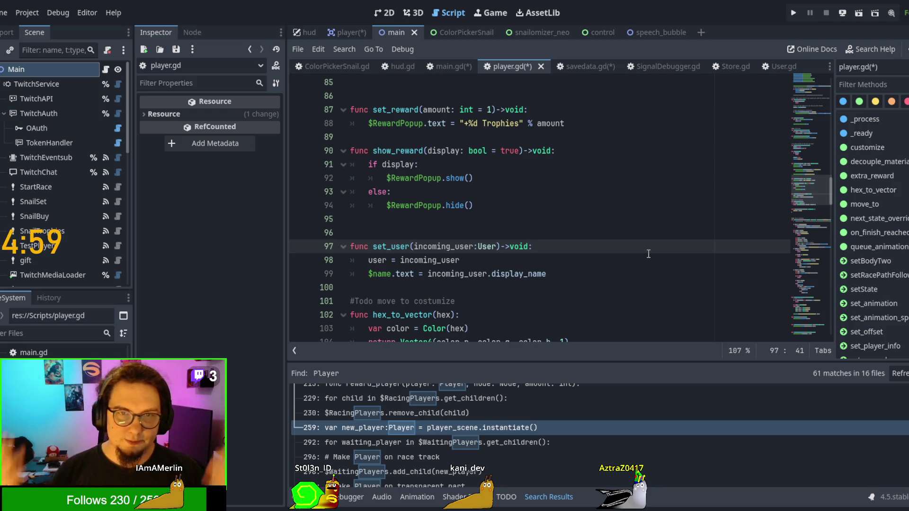
click(623, 260)
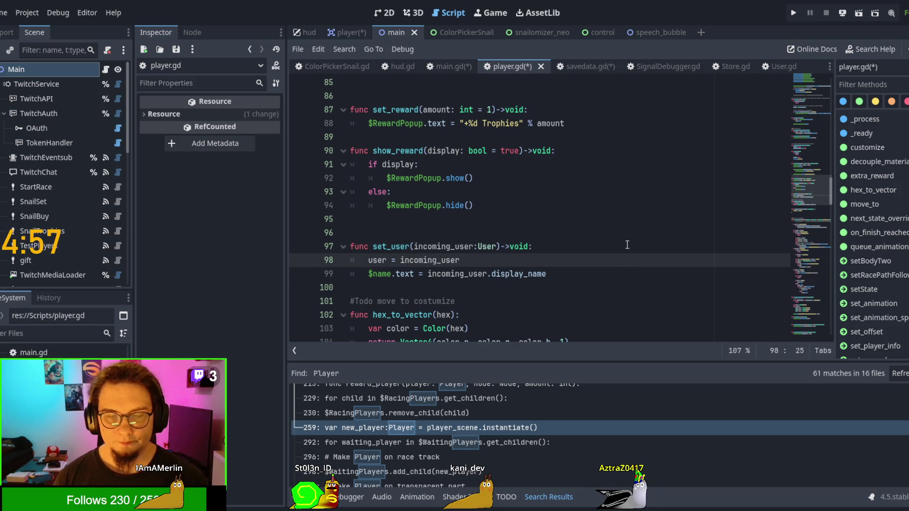
drag(605, 301, 585, 253)
click(384, 246)
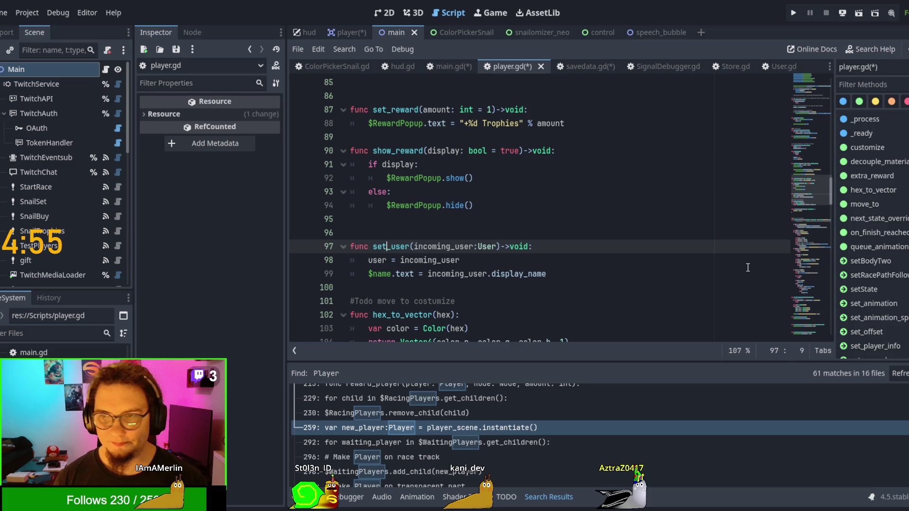
Search player.gd for internal_name and step through its occurrences to line 167
scroll(738, 256, up, 15)
scroll(739, 256, up, 5)
scroll(482, 171, down, 5)
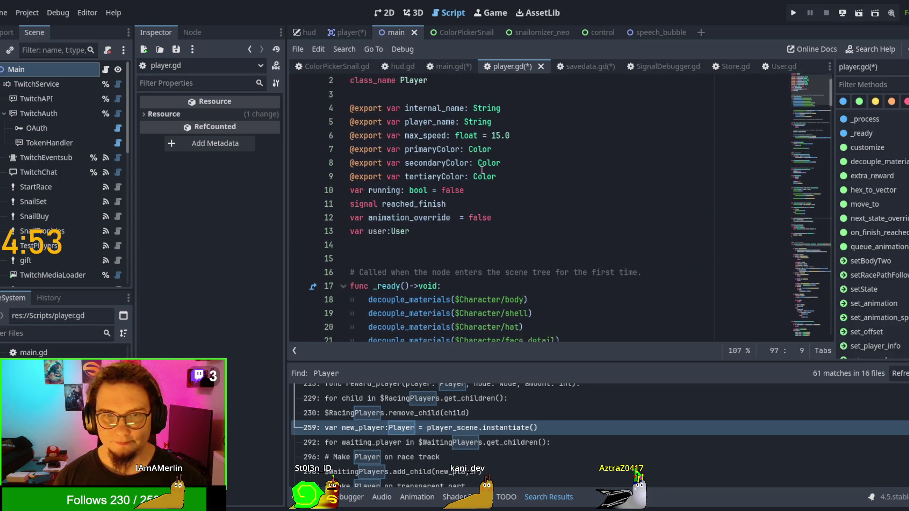
scroll(518, 198, up, 5)
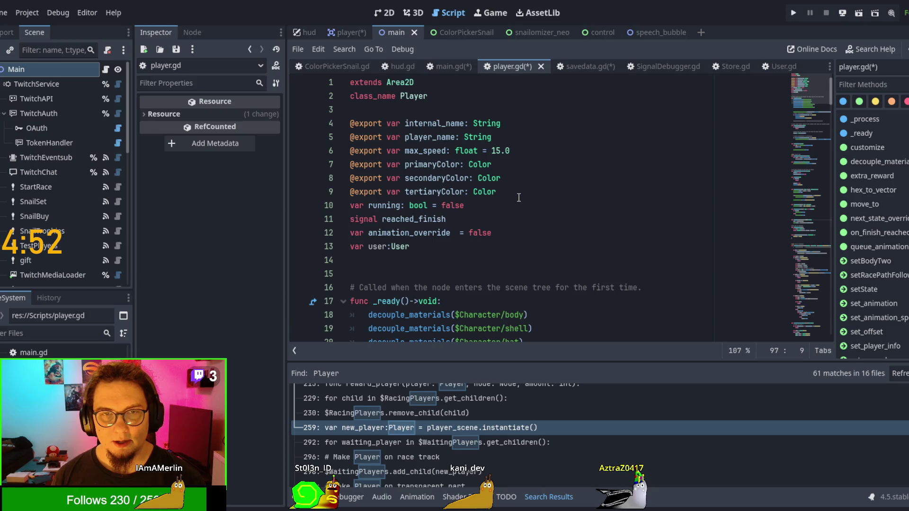
drag(524, 136, 522, 116)
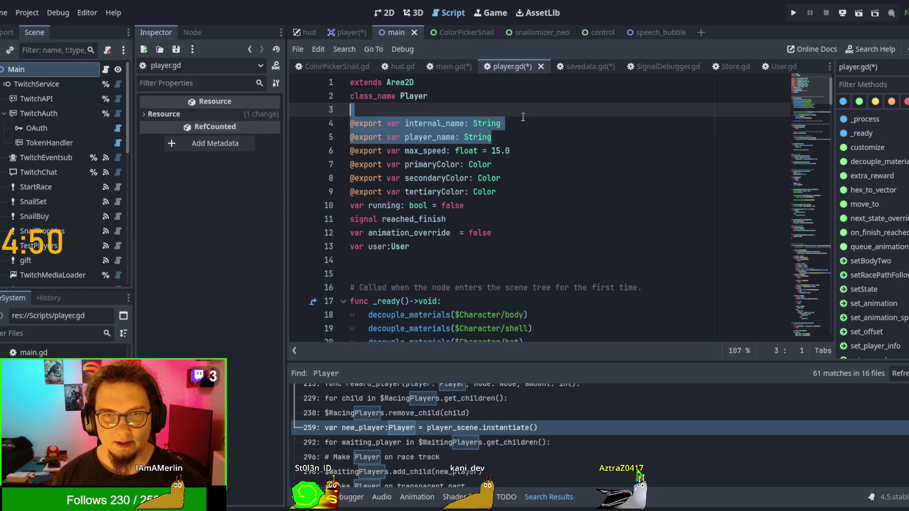
double_click(436, 124)
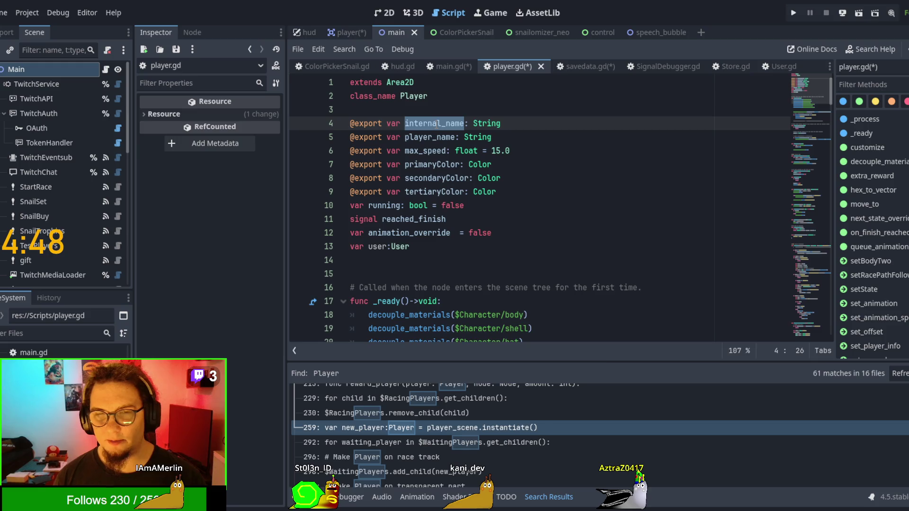
key(ctrl+f)
click(687, 351)
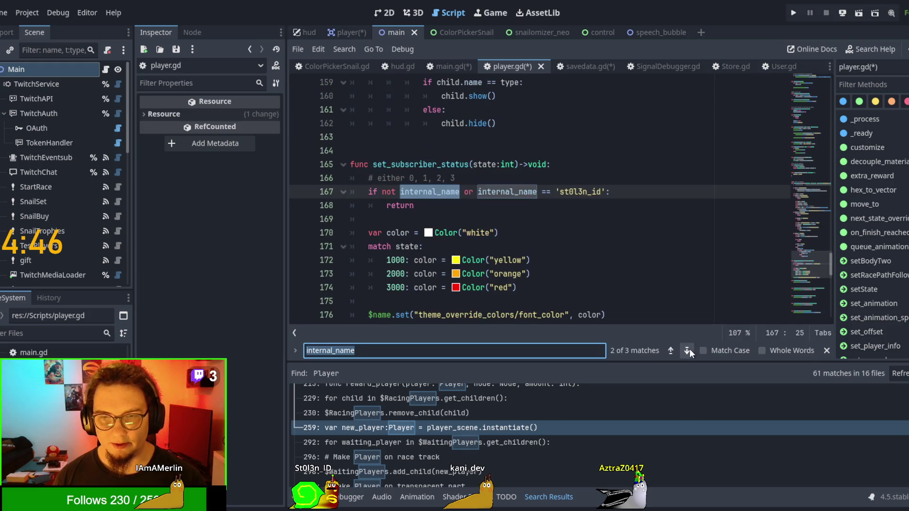
click(689, 349)
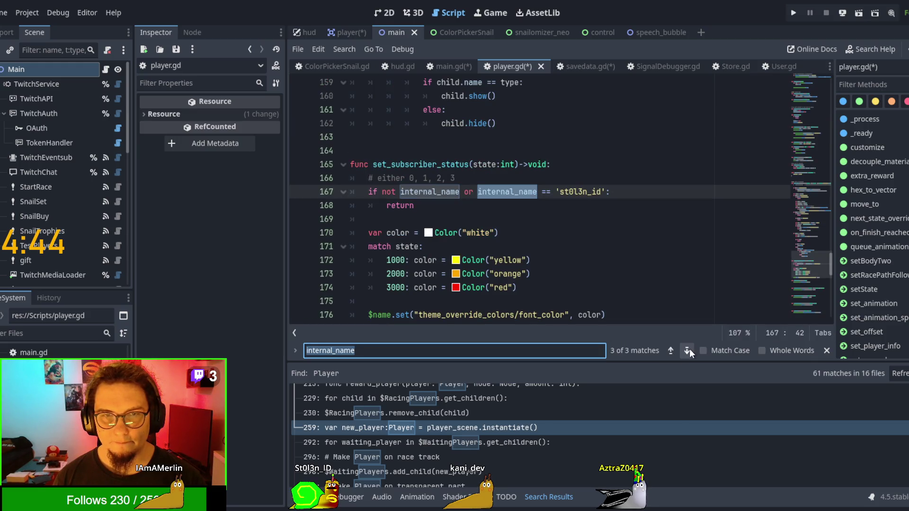
click(689, 349)
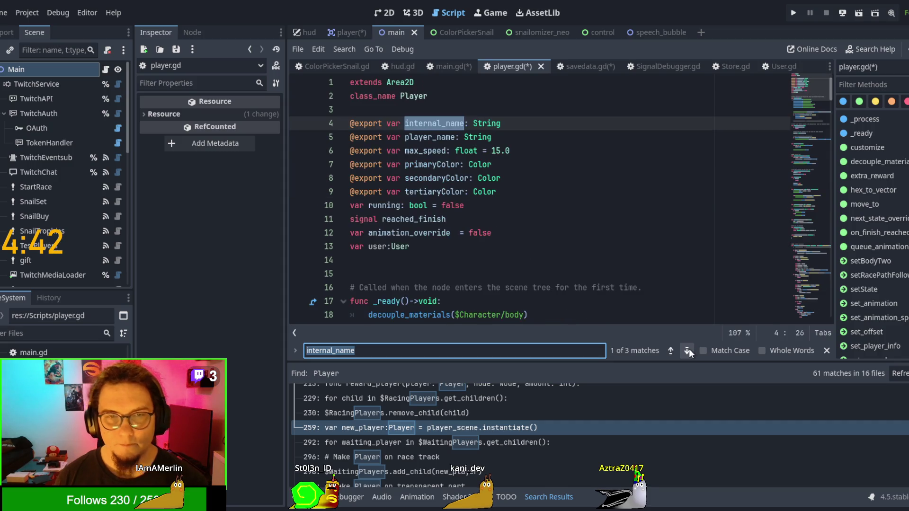
click(689, 348)
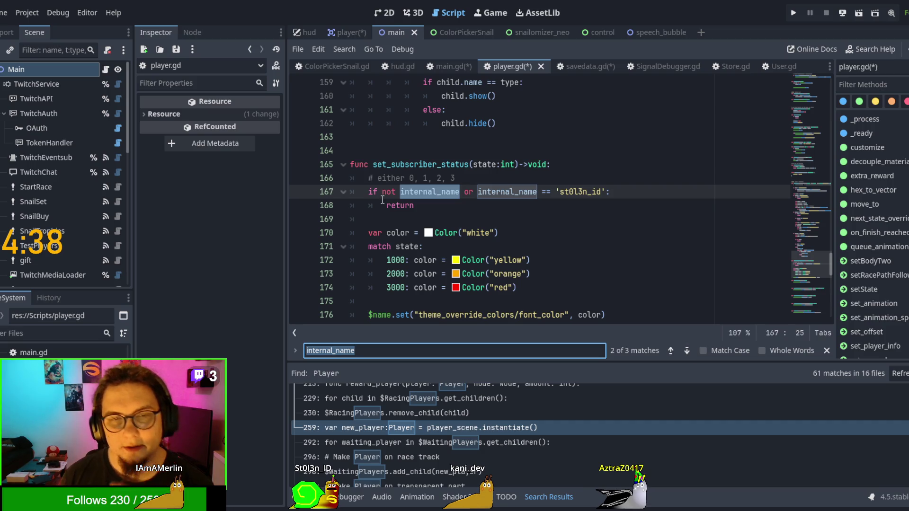
click(676, 351)
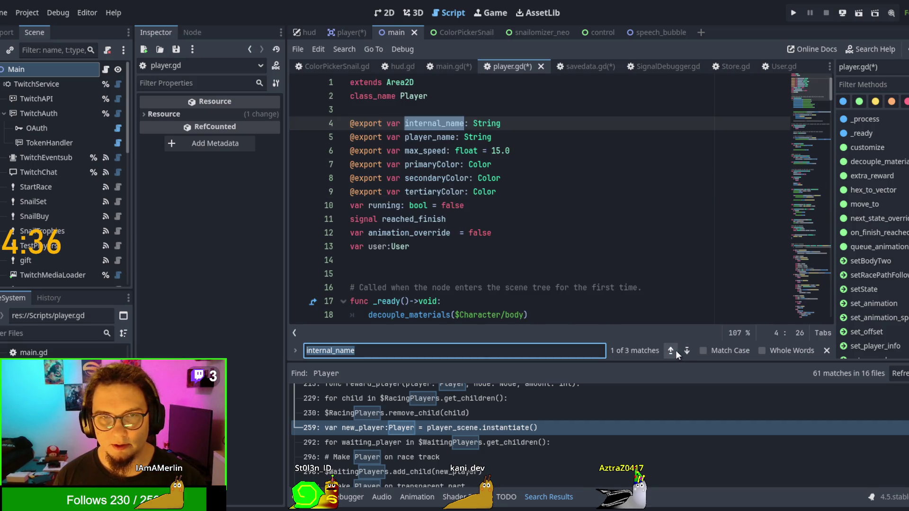
click(687, 351)
Prefix both internal_name uses on line 167 with 'user.'
click(400, 191)
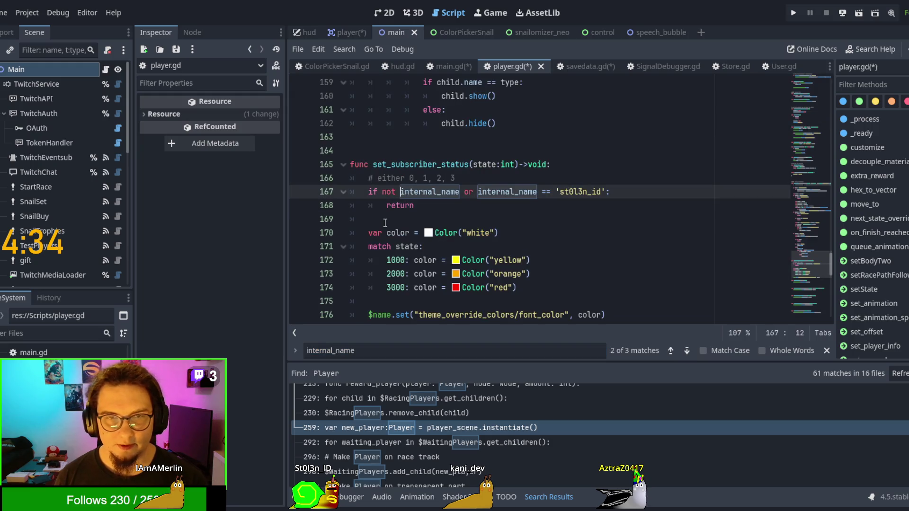
text(user.)
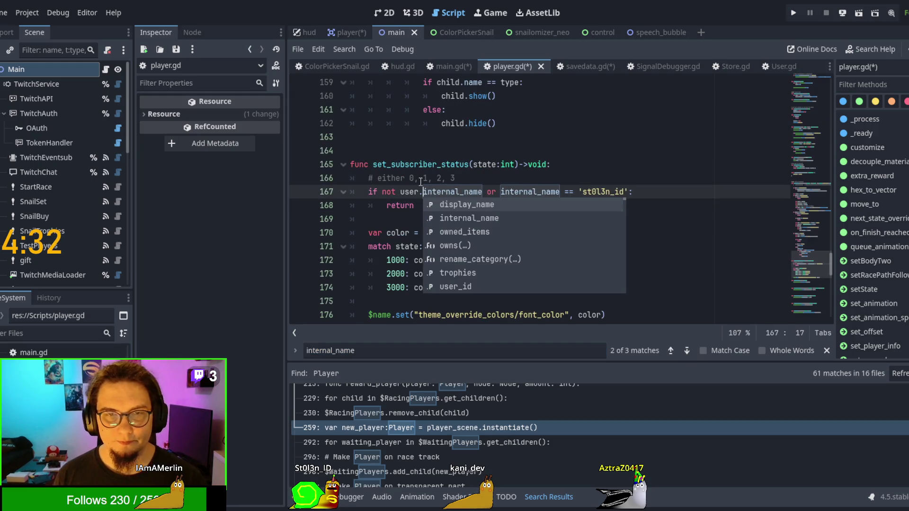
key(Escape)
click(501, 192)
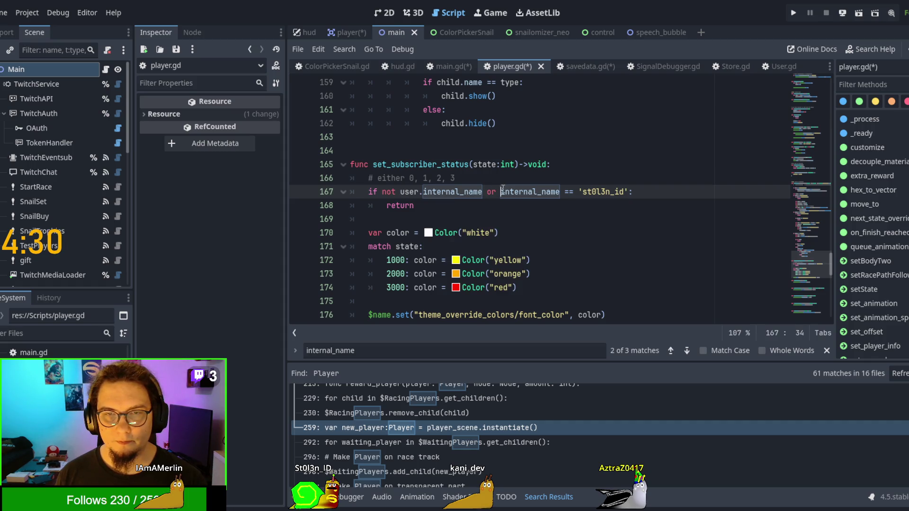
text(user.)
key(Down)
key(Down)
key(Down)
Search the script for player_name uses, then close the search
scroll(503, 189, up, 1)
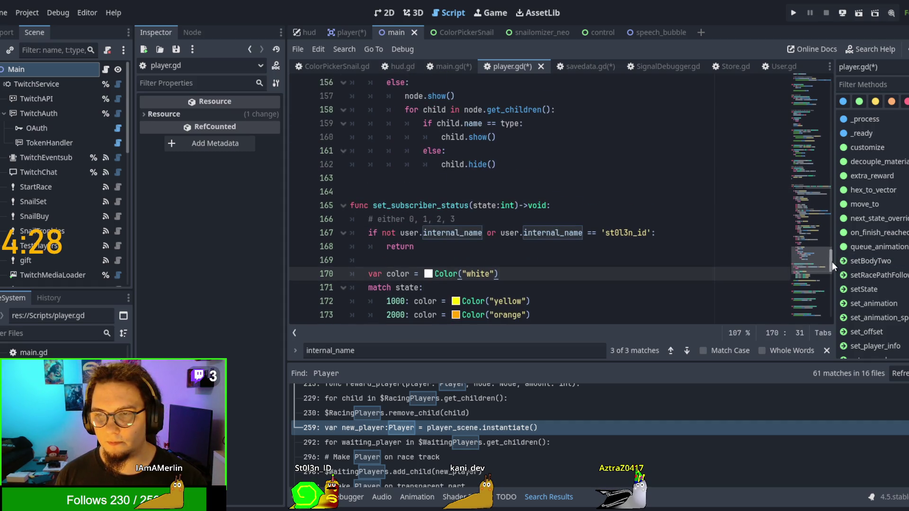
drag(832, 262, 831, 80)
double_click(429, 136)
key(ctrl+f)
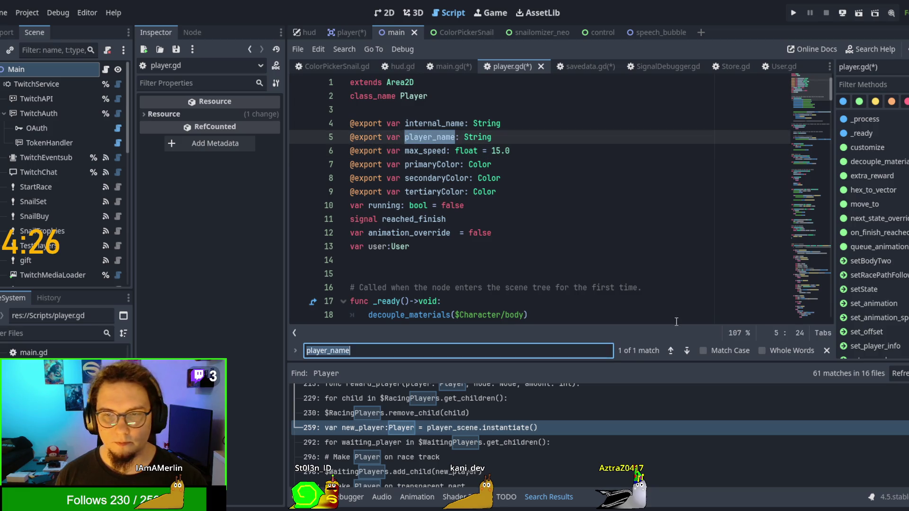
click(624, 215)
key(Escape)
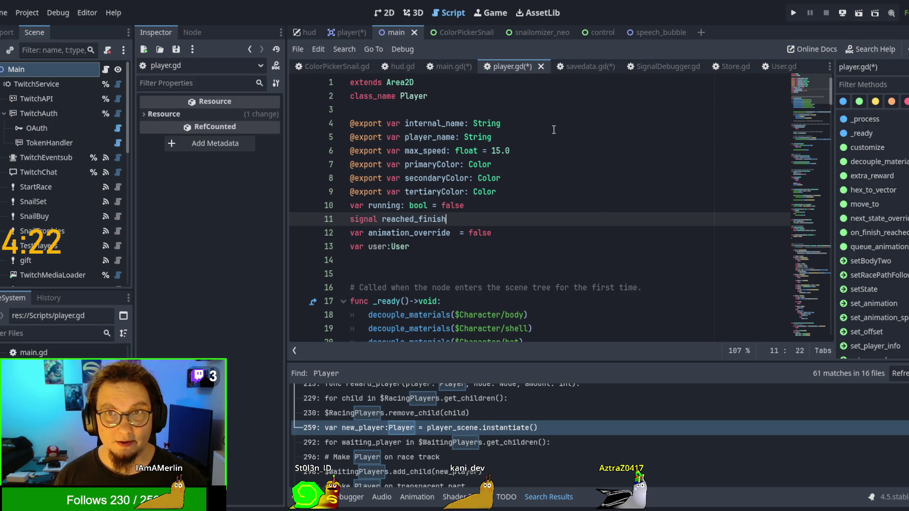
Save all scripts, add '#' before export lines 4 and 5 of player.gd, and return to main.gd
key(ctrl+s)
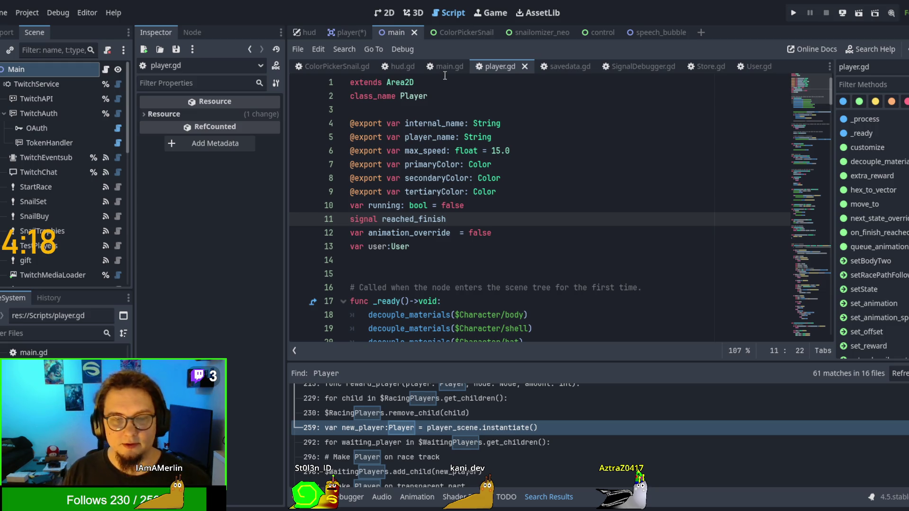
click(509, 137)
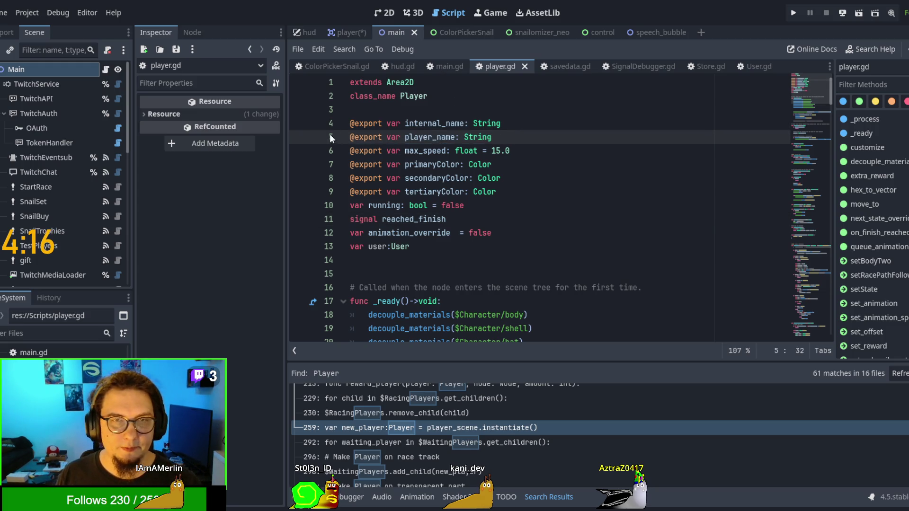
click(349, 138)
text(#)
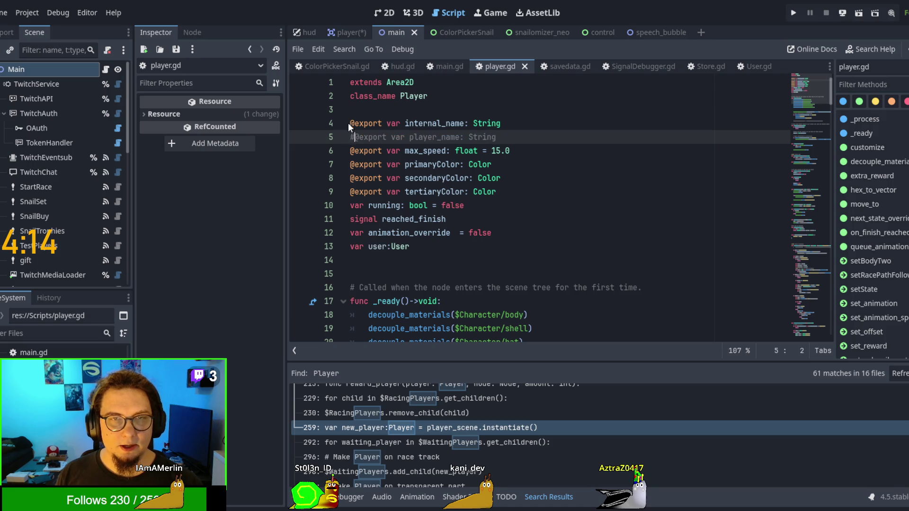
click(349, 123)
text(#)
click(396, 95)
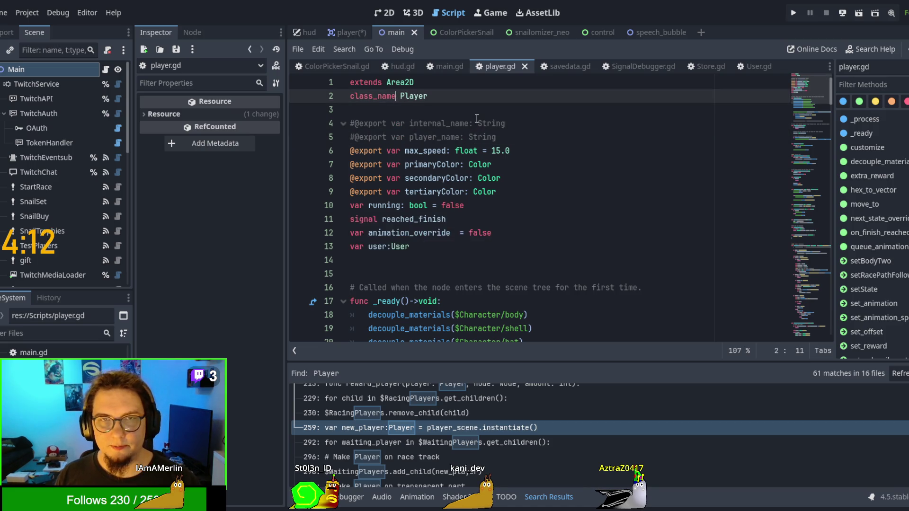
click(440, 67)
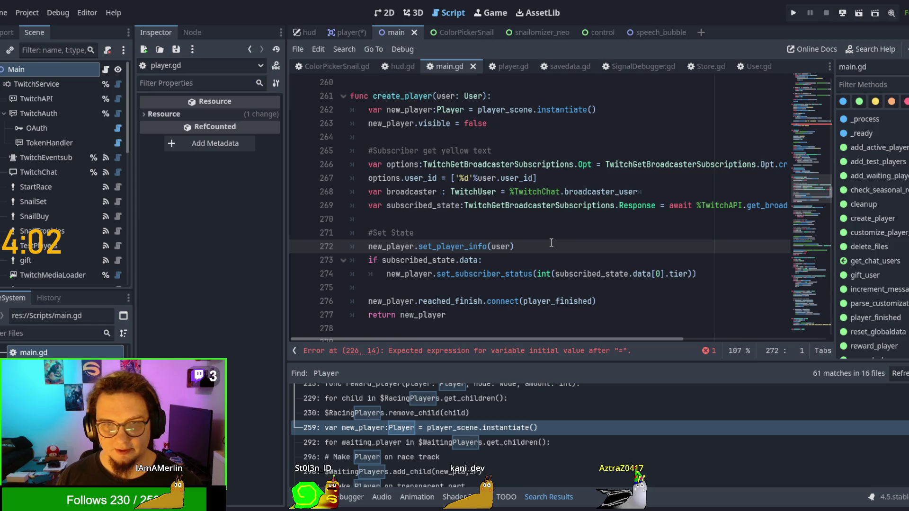
Filter methods for 'rewar' and jump to reward_player in main.gd
scroll(551, 243, down, 1)
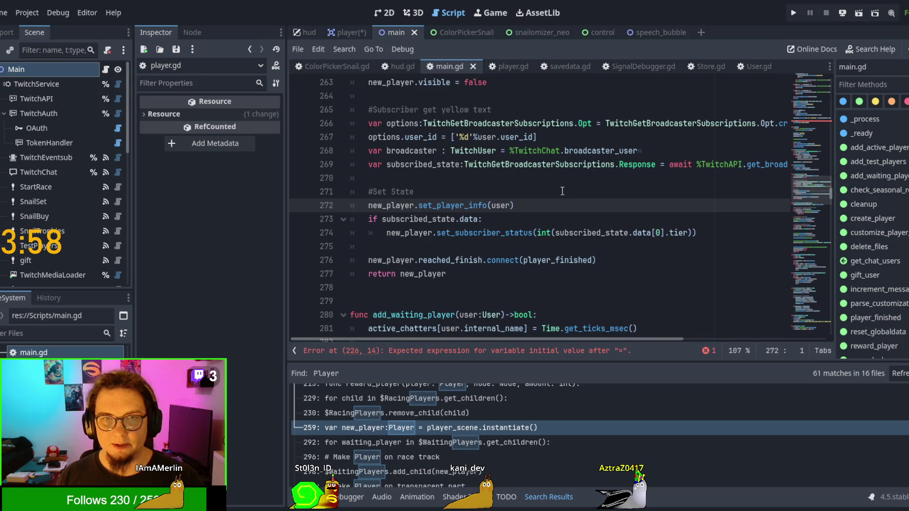
scroll(563, 192, up, 5)
scroll(564, 192, down, 2)
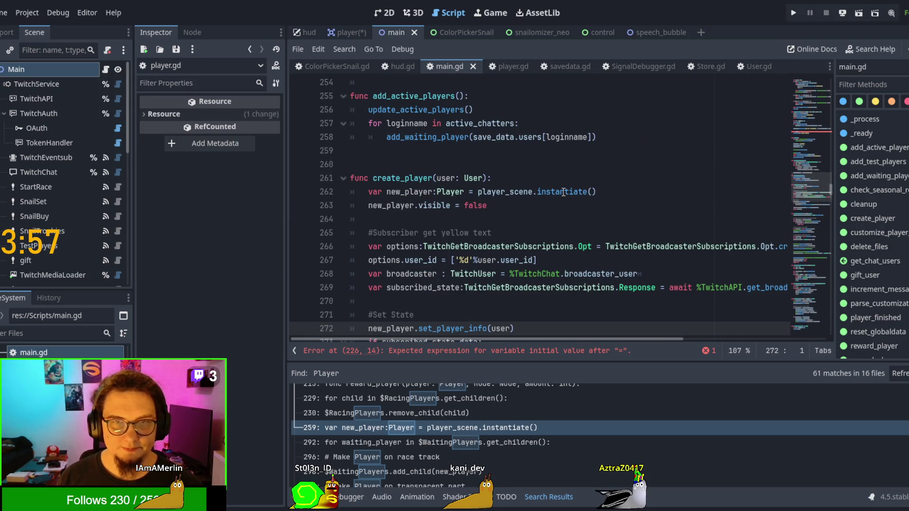
click(883, 85)
text(rewar)
click(877, 135)
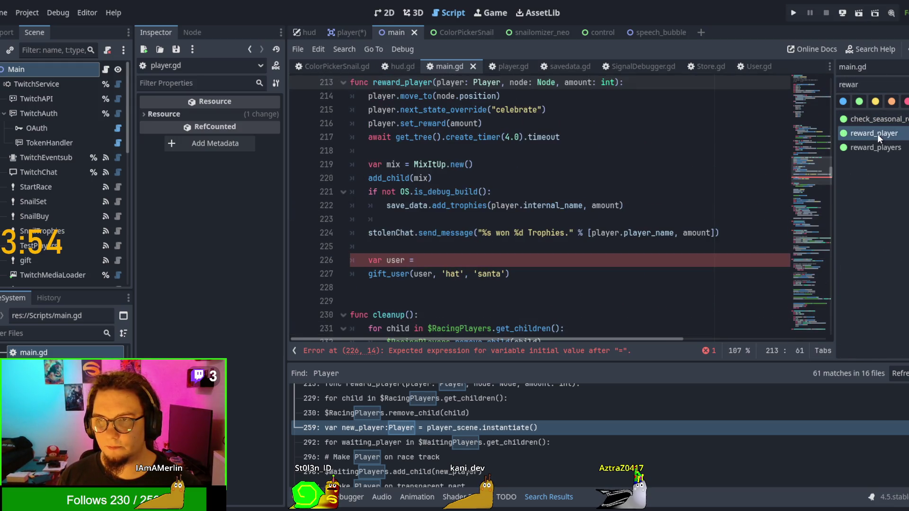
Delete the unfinished 'var user' line and change the gift_user call to gift_user(player.user, …)
click(477, 262)
text(user.)
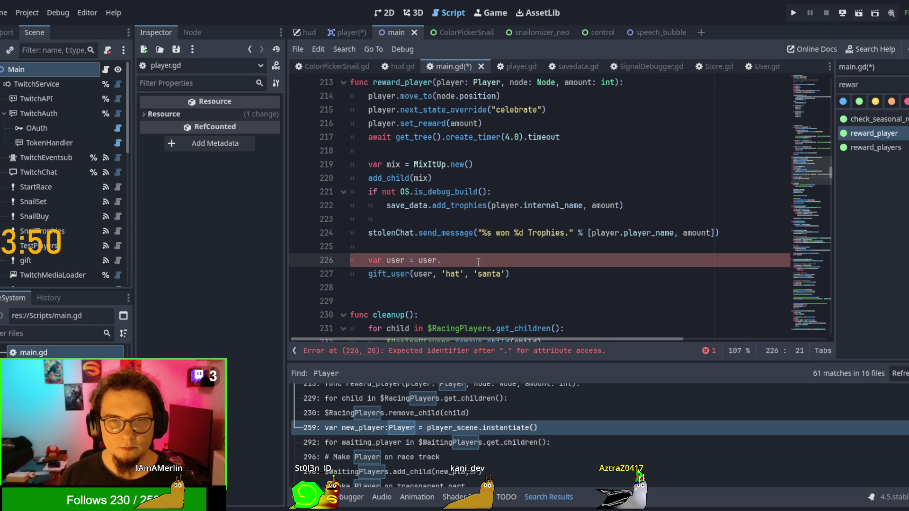
key(BackSpace)
key(BackSpace)
key(BackSpace)
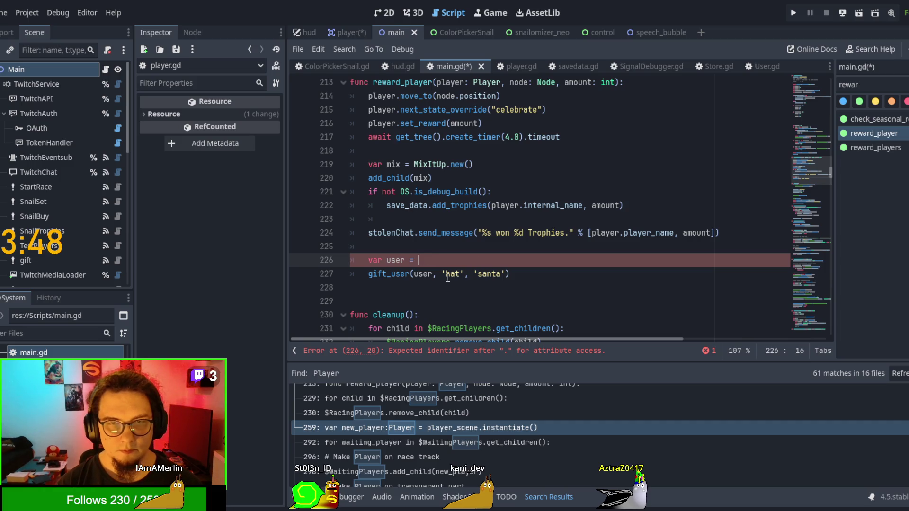
key(BackSpace)
key(BackSpace)
key(BackSpace)
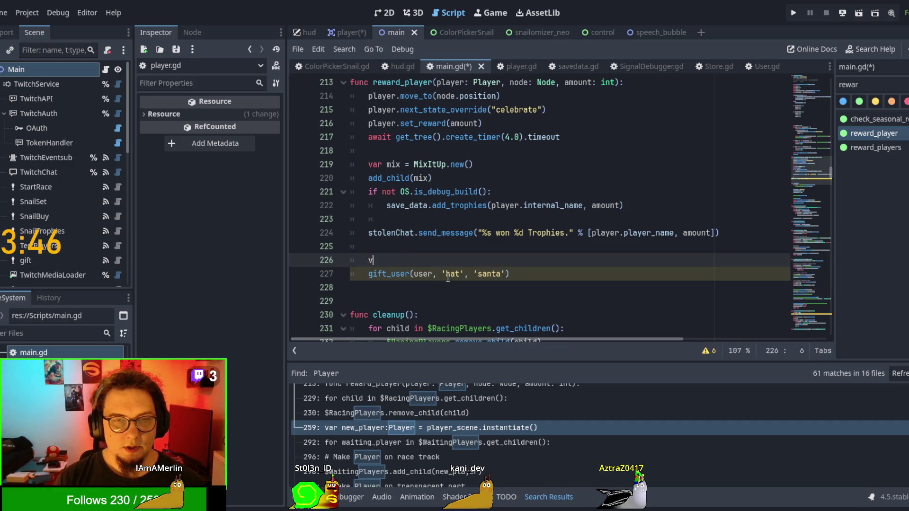
click(435, 275)
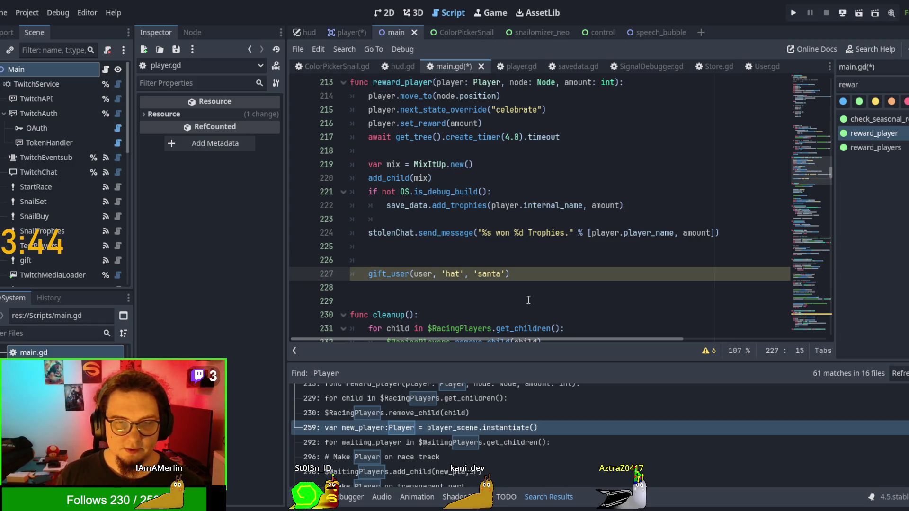
text(player.)
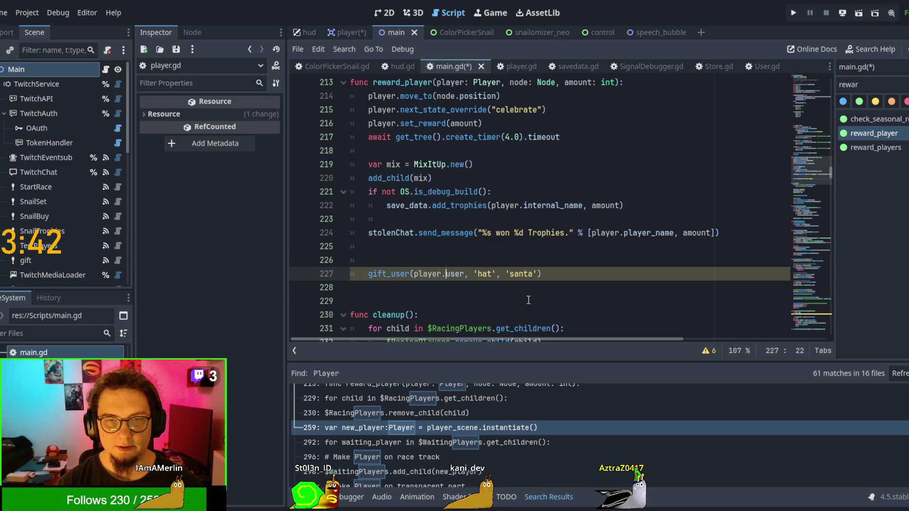
click(528, 300)
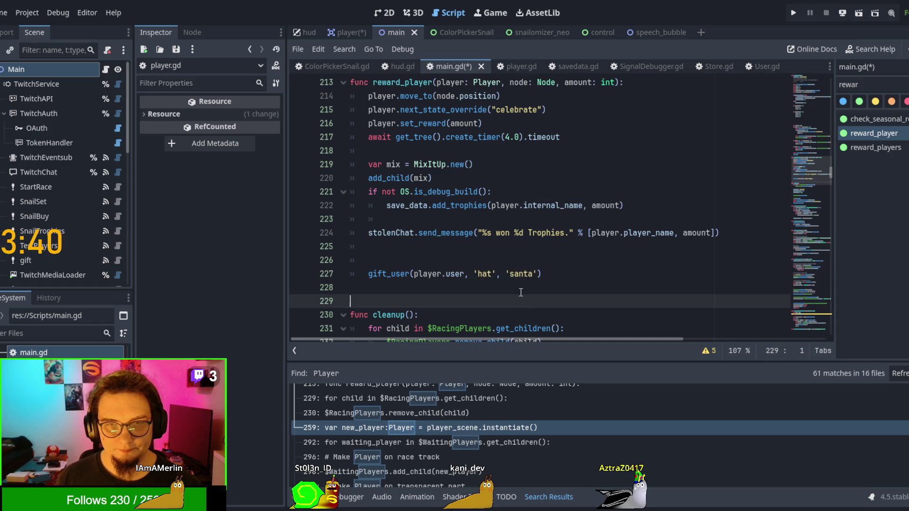
click(492, 260)
Remove leftover blank lines in reward_player, review the function, and run the project with F5
key(BackSpace)
key(BackSpace)
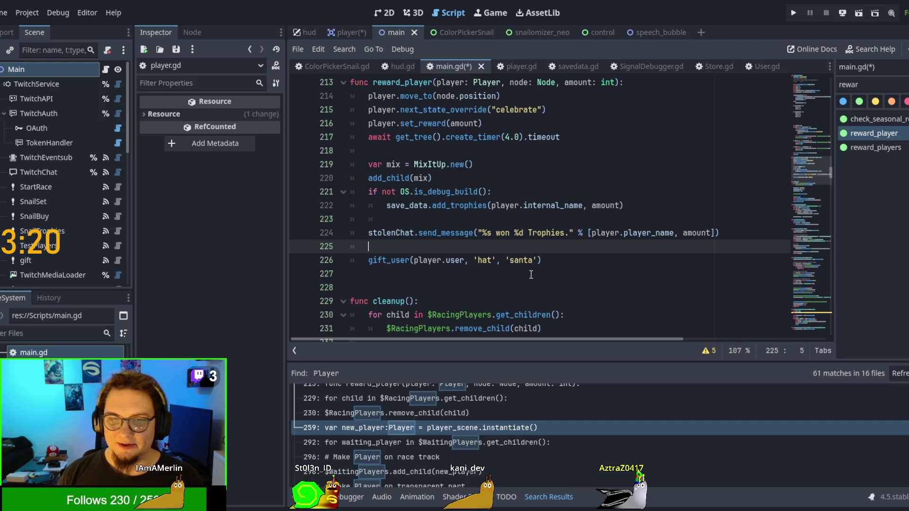
key(BackSpace)
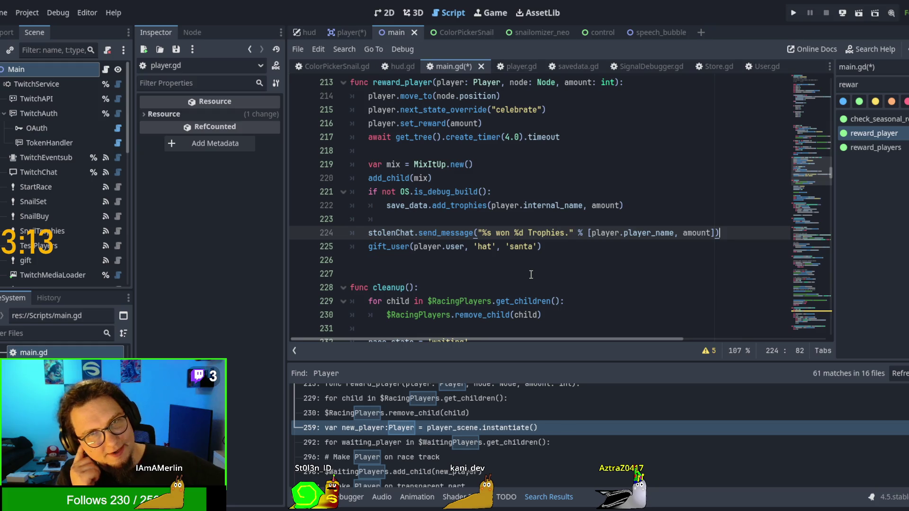
scroll(459, 184, up, 2)
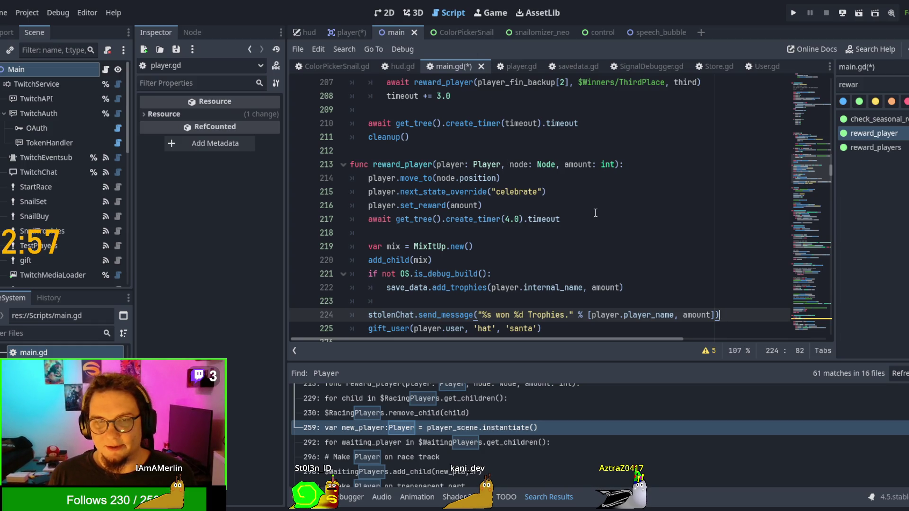
double_click(385, 164)
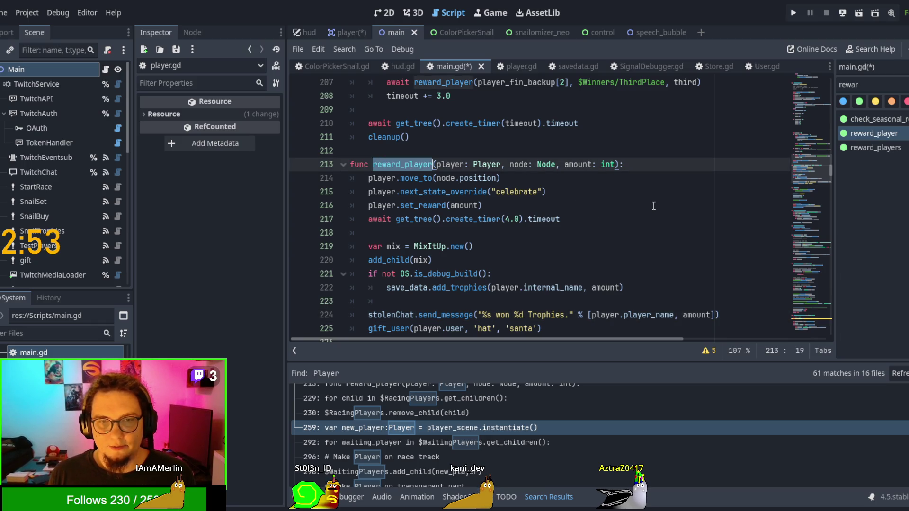
scroll(653, 206, down, 1)
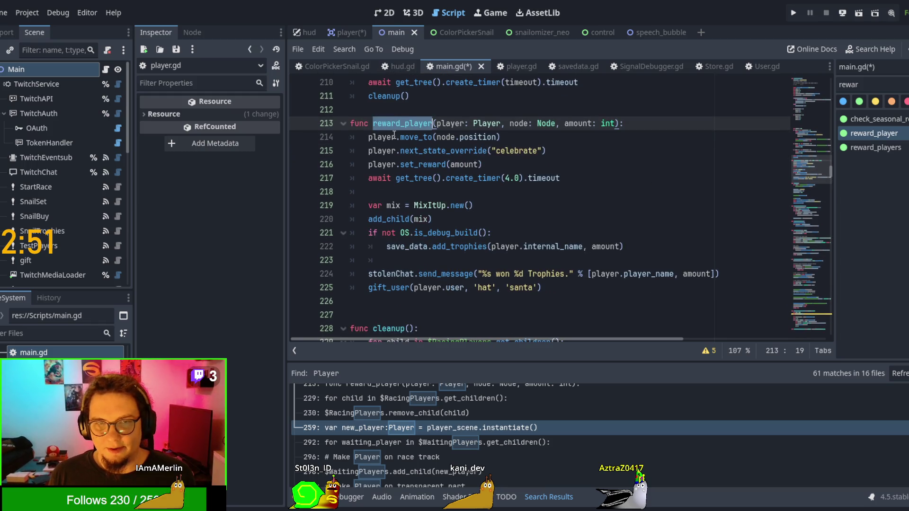
scroll(560, 159, down, 2)
scroll(591, 182, up, 2)
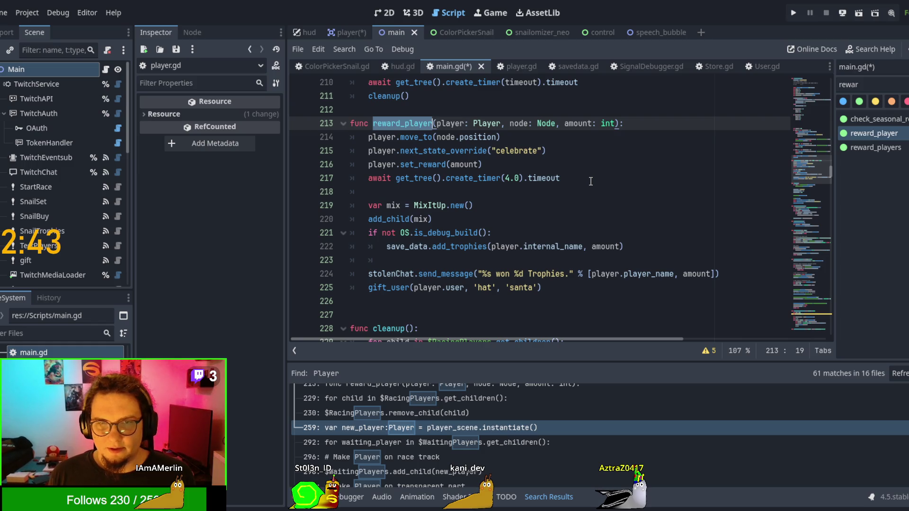
double_click(375, 290)
scroll(599, 289, down, 1)
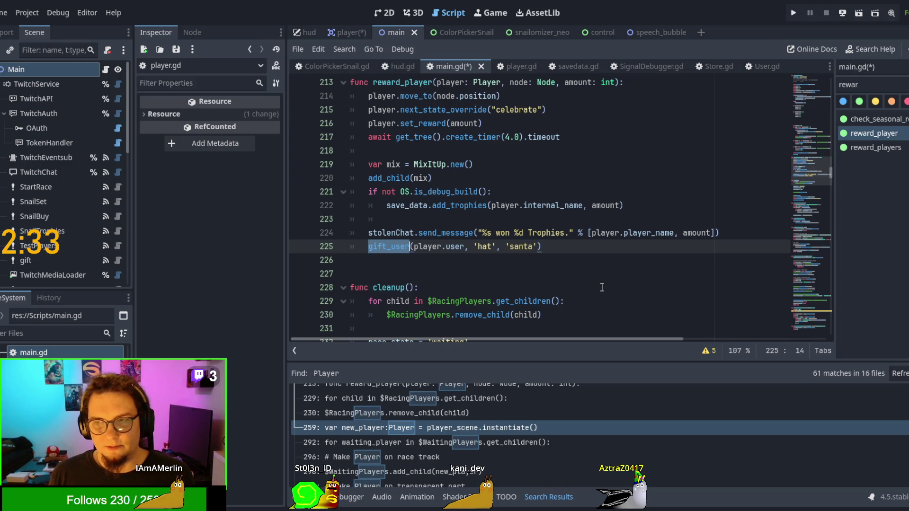
scroll(601, 287, up, 1)
scroll(602, 287, down, 1)
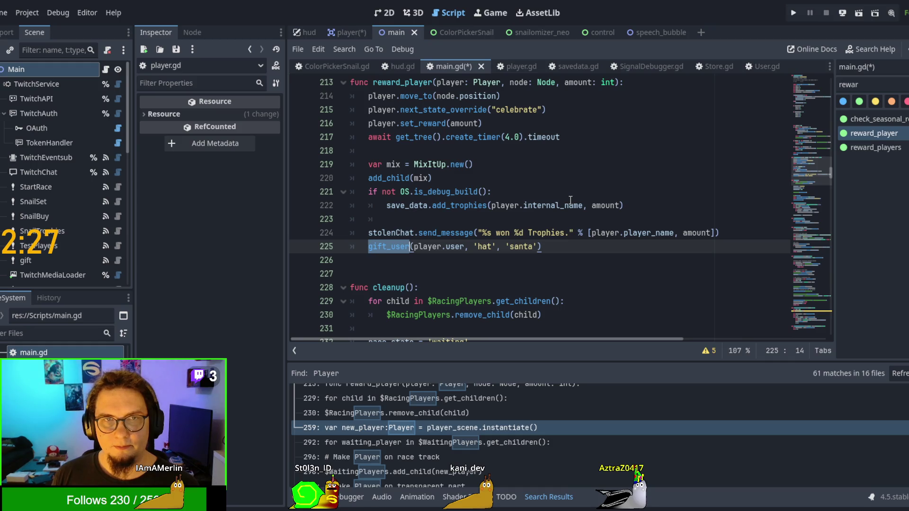
key(F5)
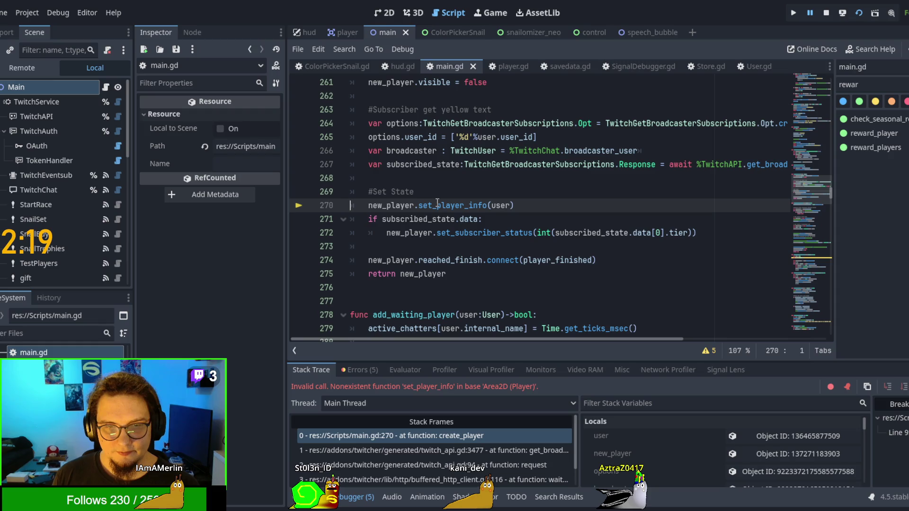
Change line 270's call to set_user(user), rerun, and start inserting .user on savedata.gd line 97
double_click(440, 205)
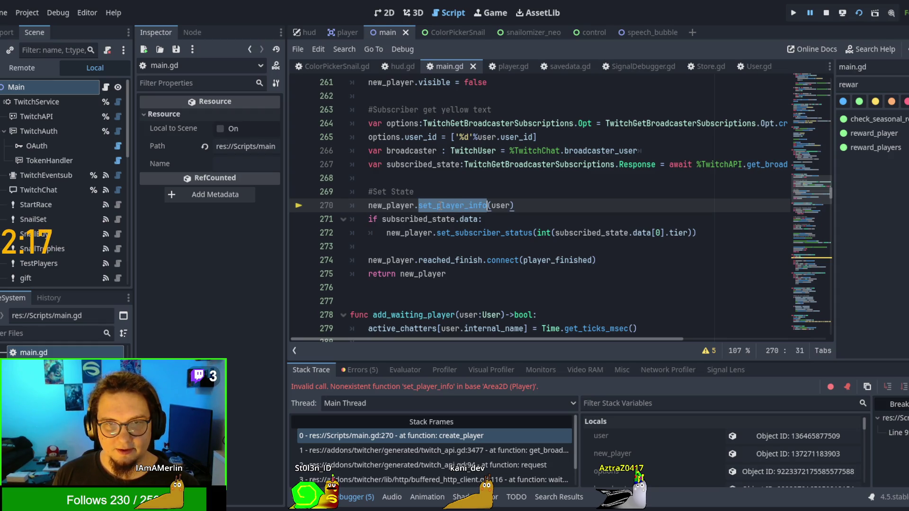
key(BackSpace)
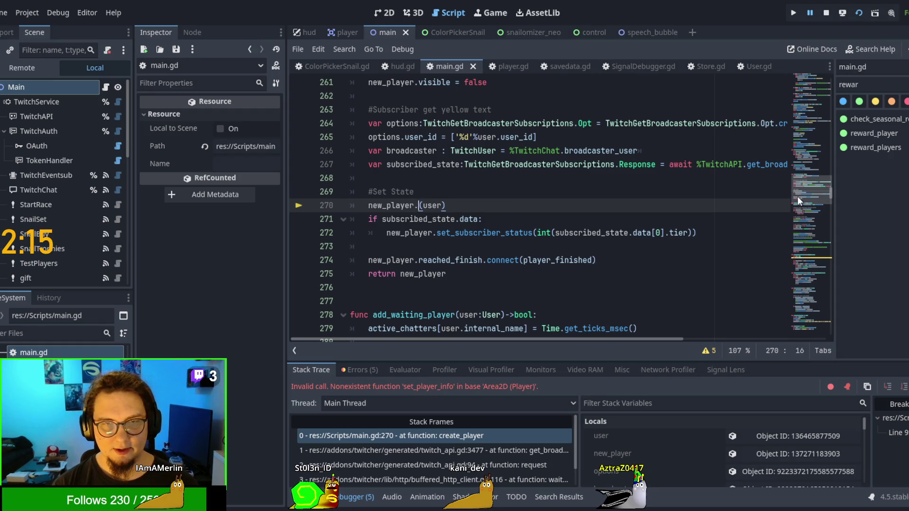
text(set+)
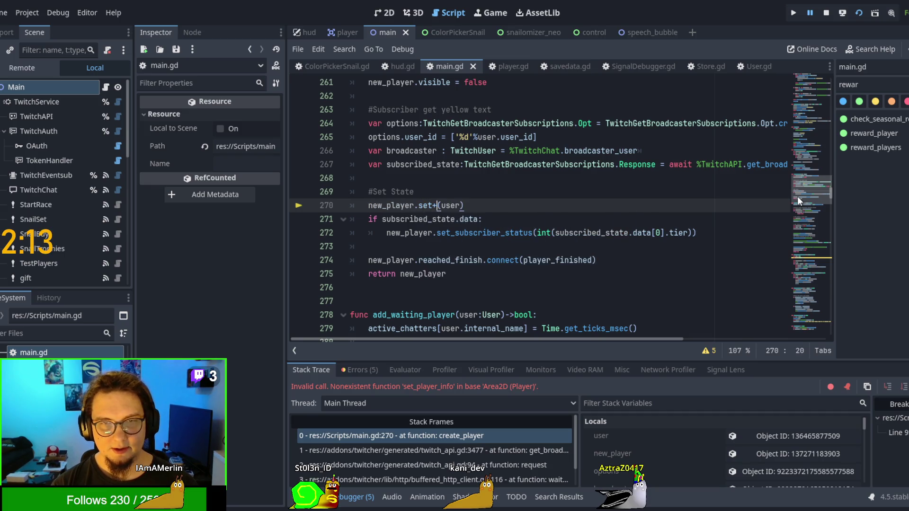
key(BackSpace)
key(BackSpace)
text(_user)
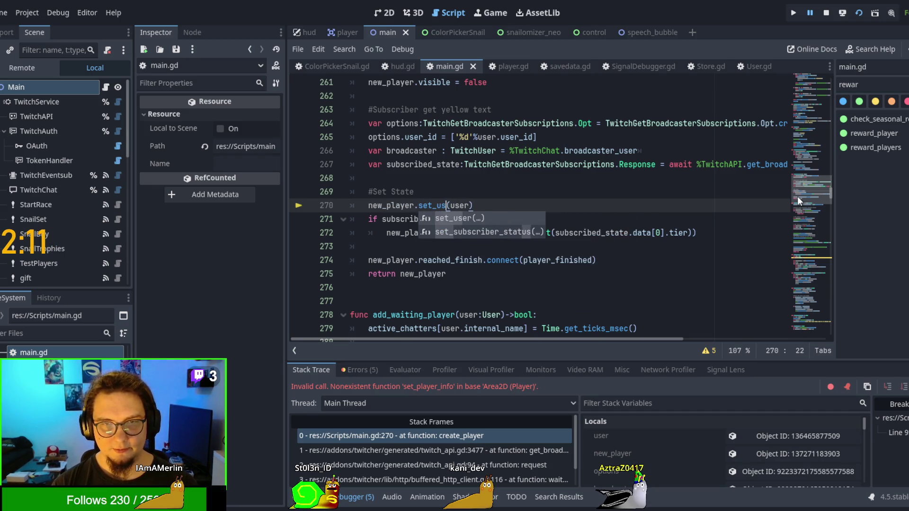
key(Escape)
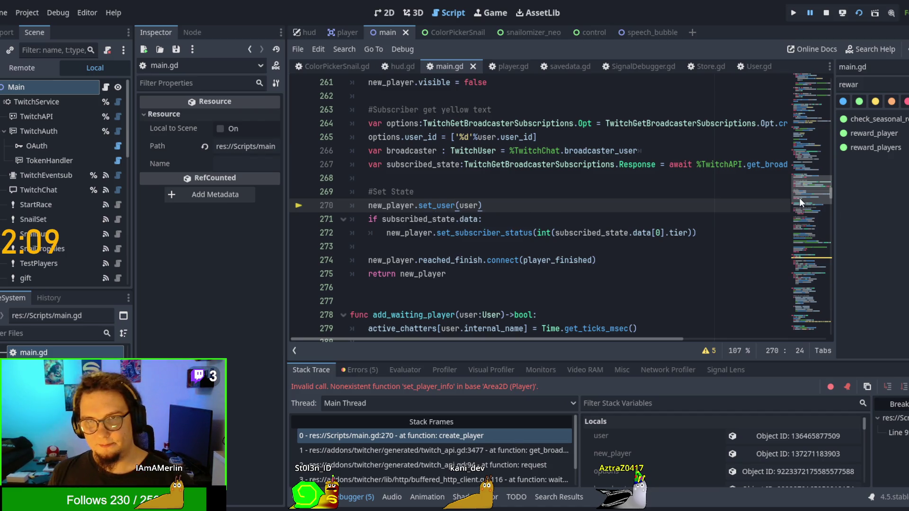
key(F5)
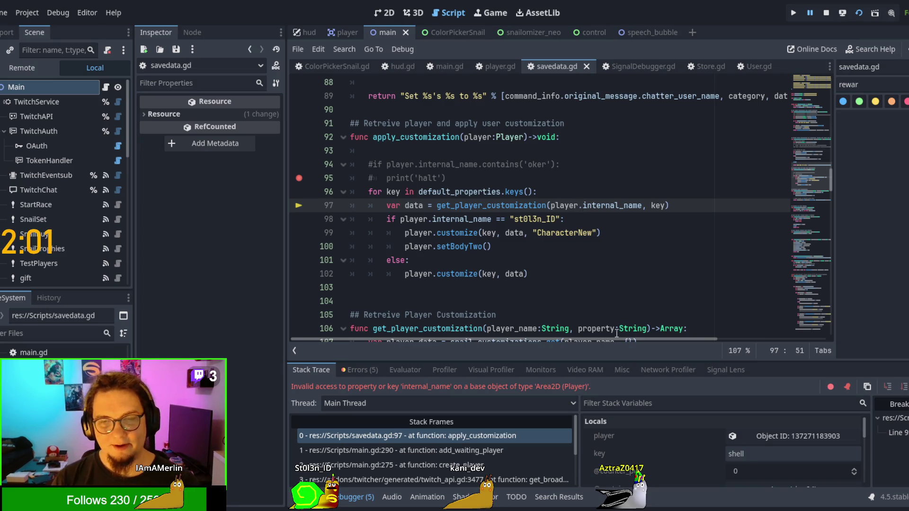
text(.us)
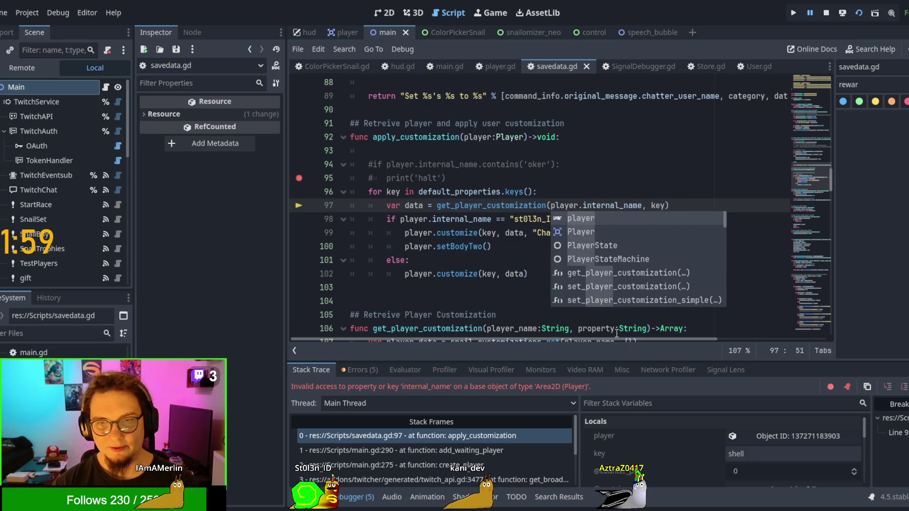
text(er.)
Make savedata.gd lines 97 and 98 read player.user.internal_name, then restart the debug run
key(Escape)
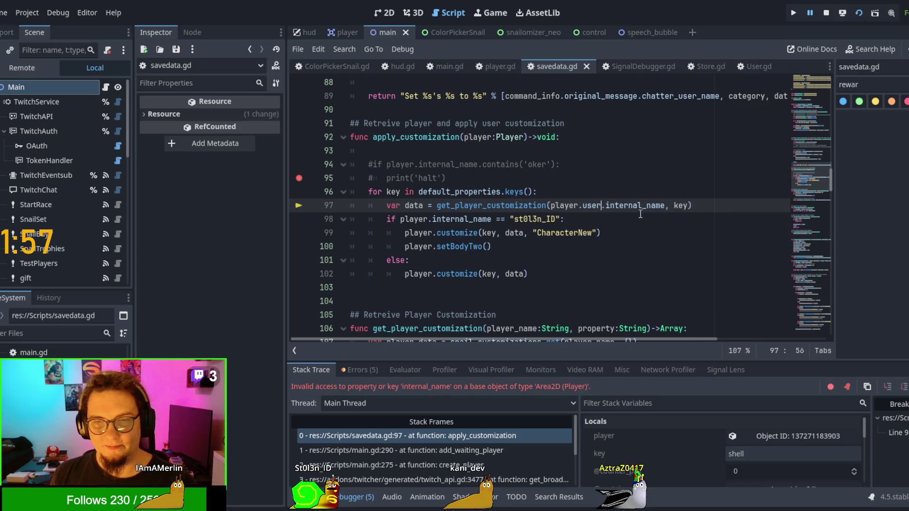
key(F8)
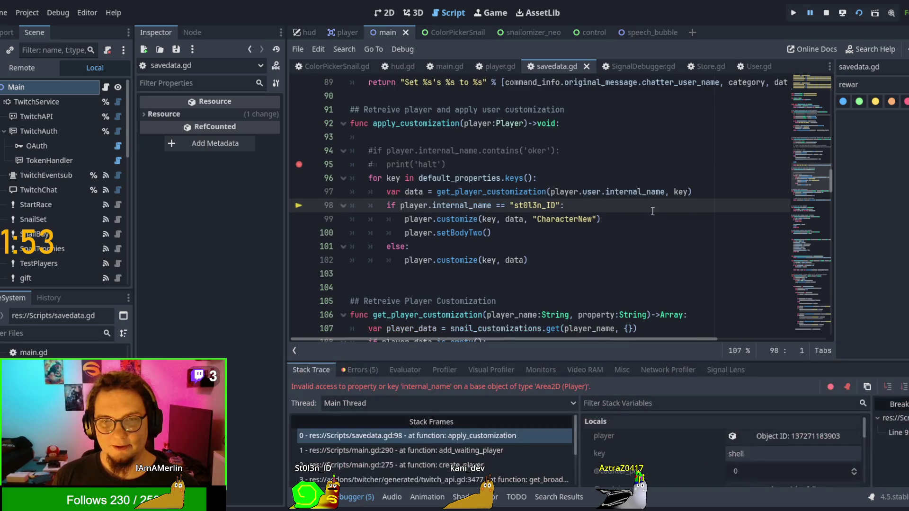
click(428, 205)
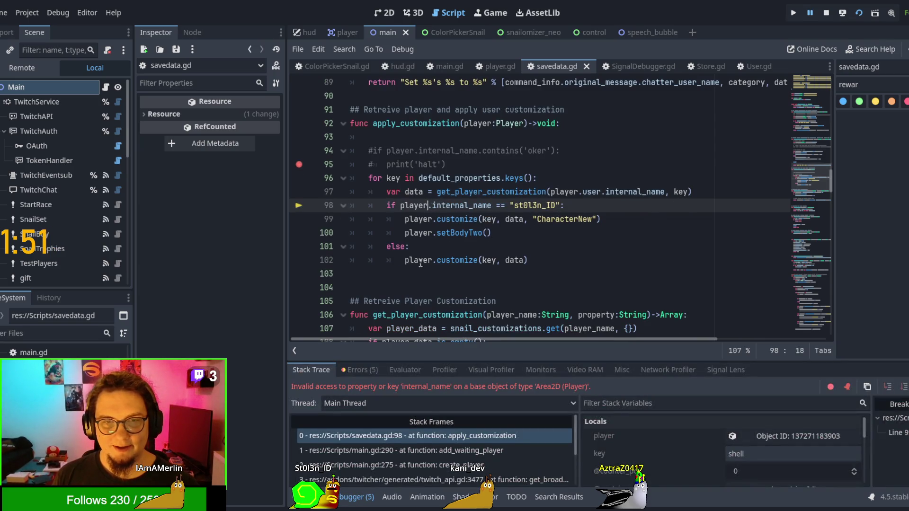
text(.user)
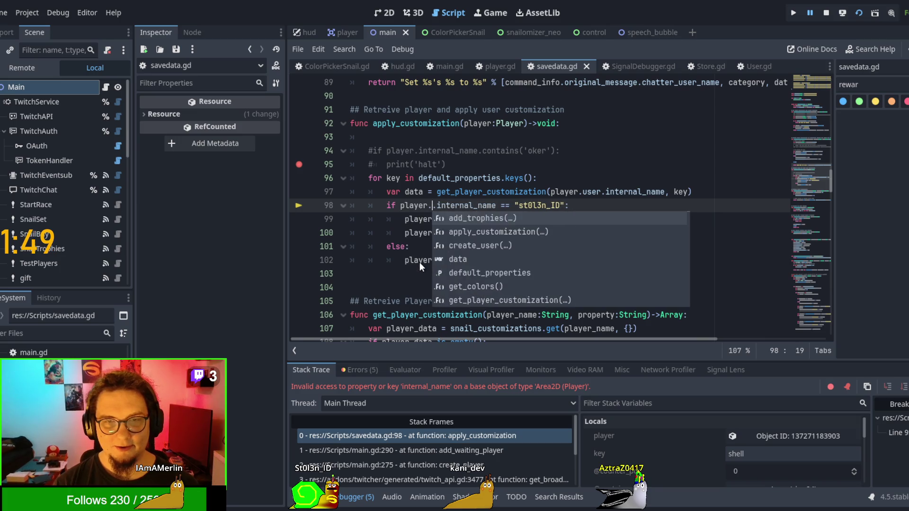
key(Escape)
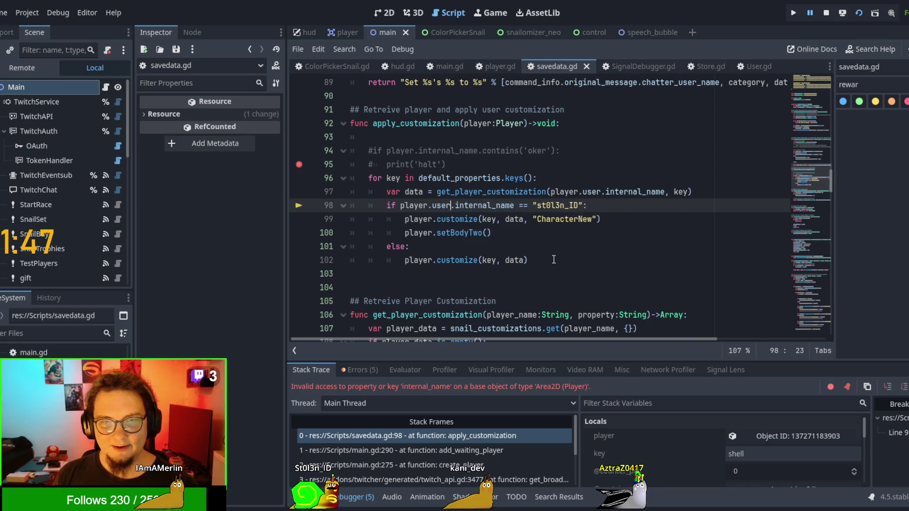
key(F8)
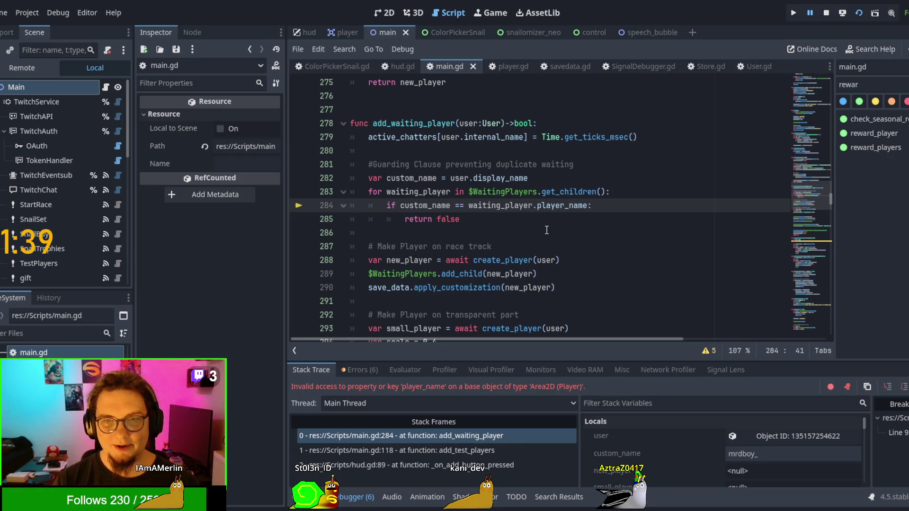
Add .user on line 284 and search all scripts for player_name
text(.user)
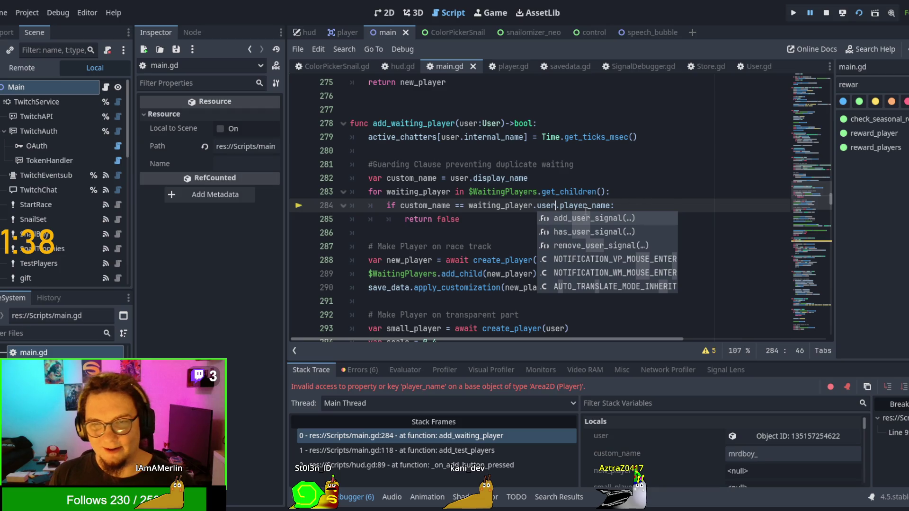
double_click(586, 209)
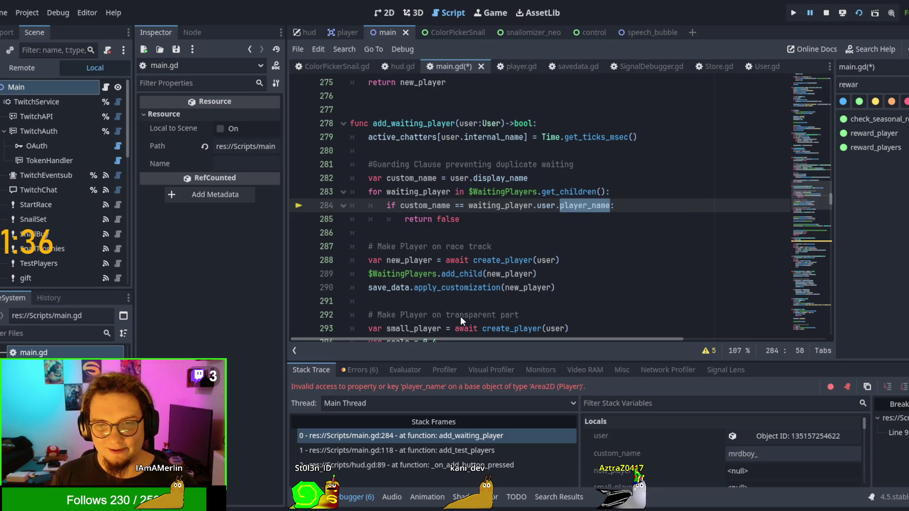
key(ctrl+shift+f)
key(Return)
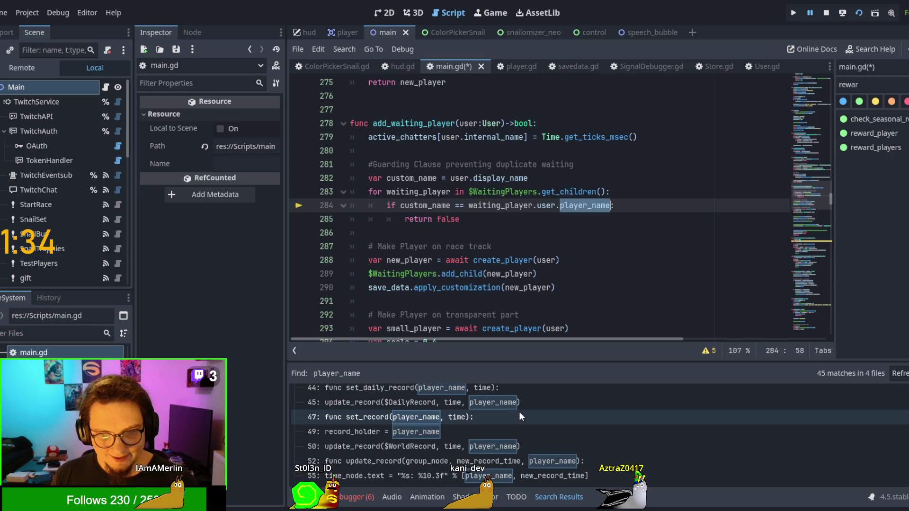
scroll(530, 407, up, 2)
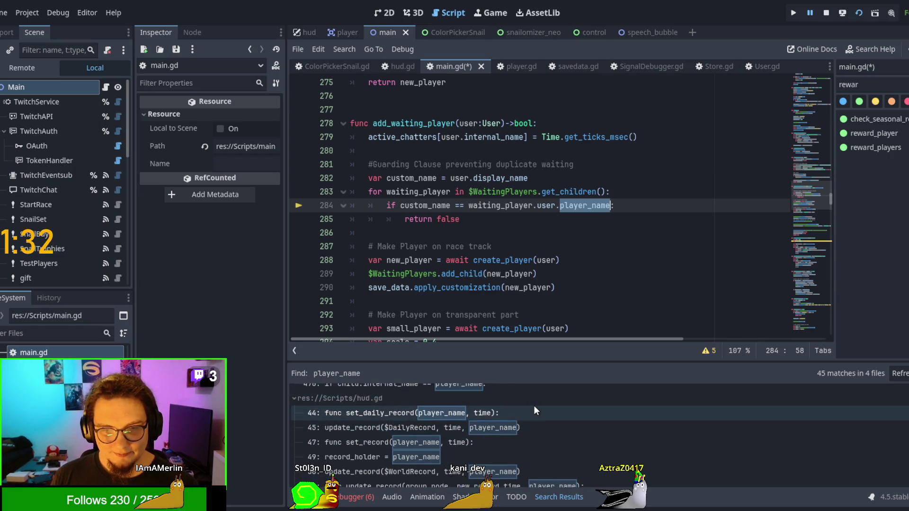
scroll(534, 406, down, 8)
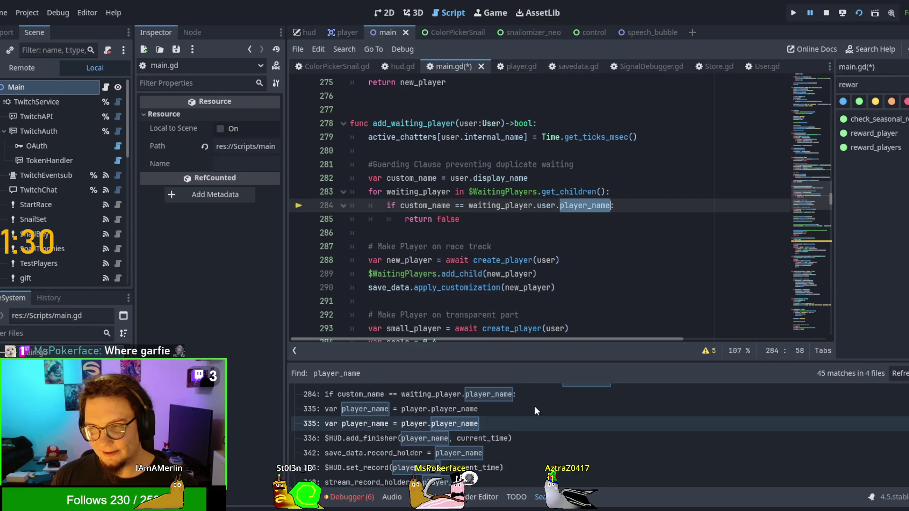
scroll(535, 407, up, 4)
scroll(535, 406, up, 3)
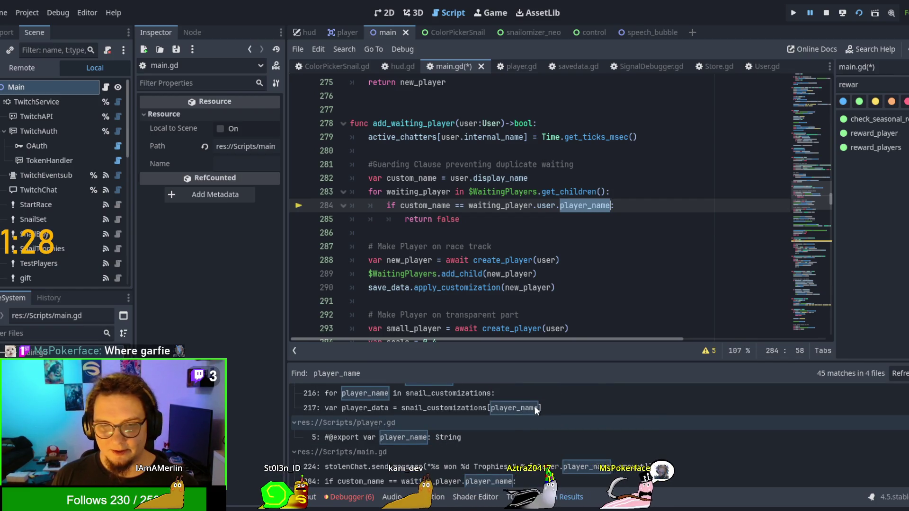
scroll(535, 406, up, 10)
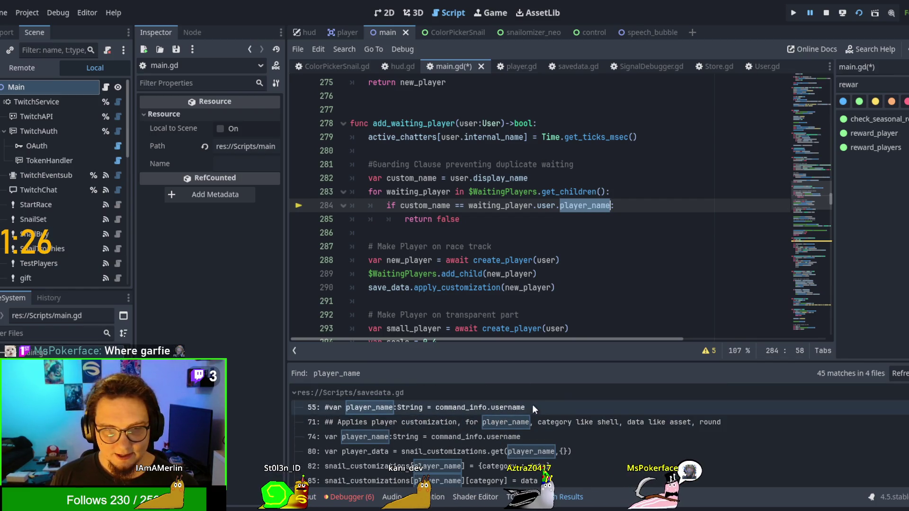
Delete the obsolete commented player_name lines 55–56 in savedata.gd
click(510, 409)
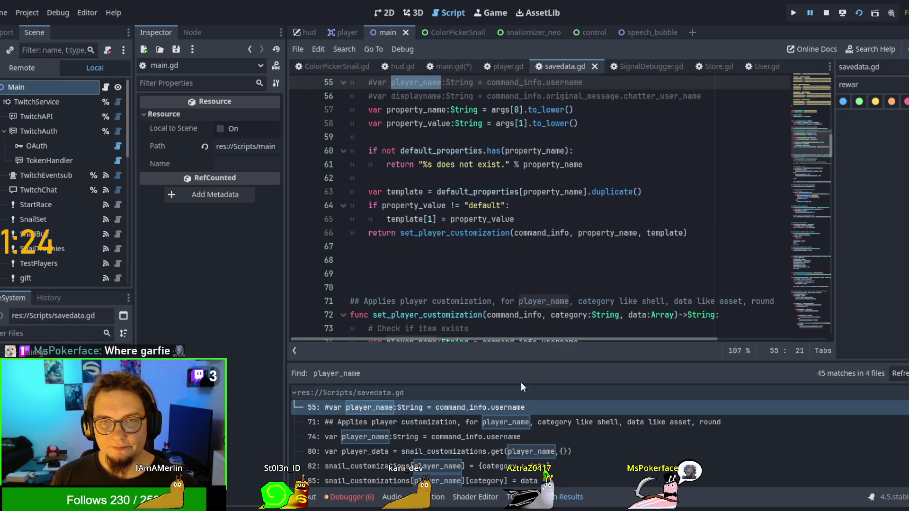
scroll(621, 232, up, 3)
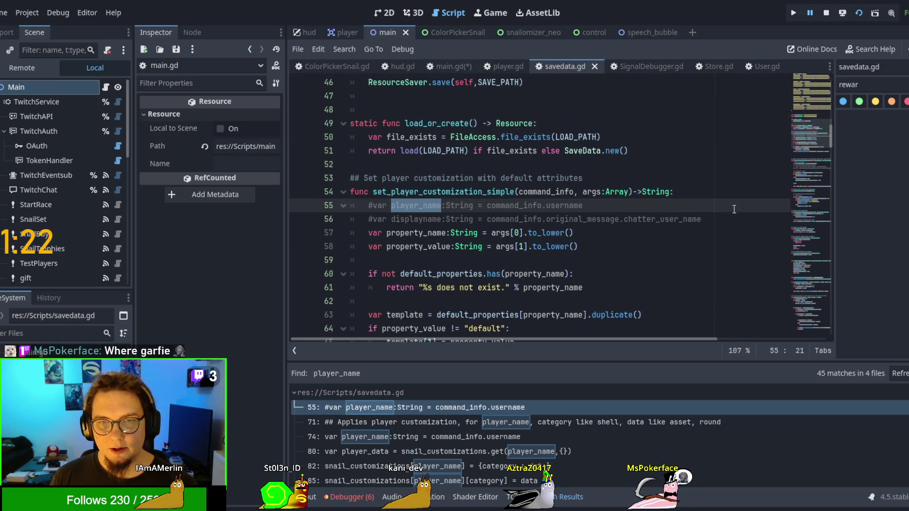
drag(725, 220, 738, 198)
key(BackSpace)
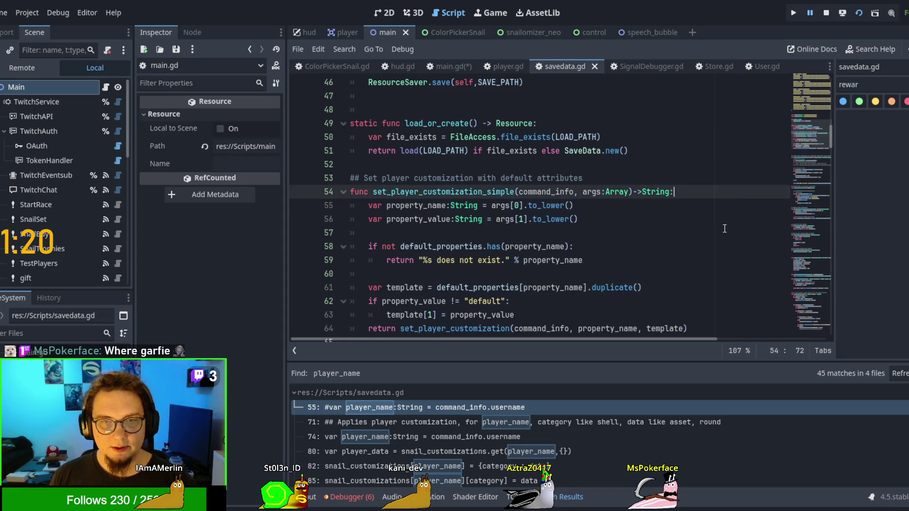
Delete the commented-out lines 73–76 in set_player_customization
scroll(581, 326, down, 4)
scroll(581, 326, up, 2)
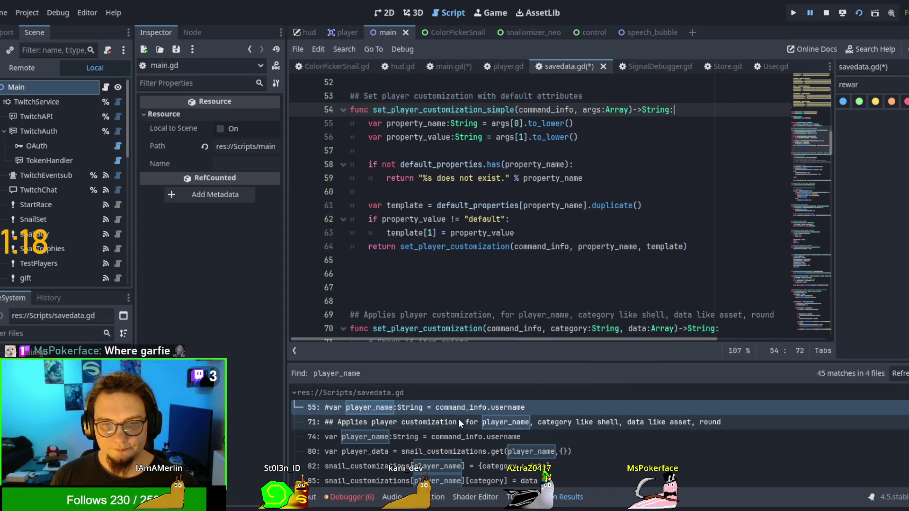
click(461, 435)
scroll(682, 236, down, 3)
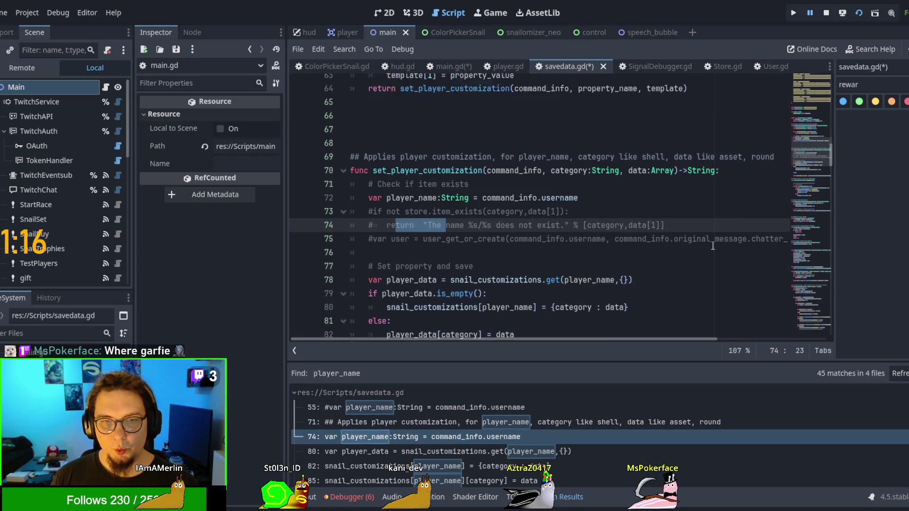
mouse_move(392, 232)
mouse_down()
mouse_move(326, 214)
mouse_move(318, 199)
mouse_up()
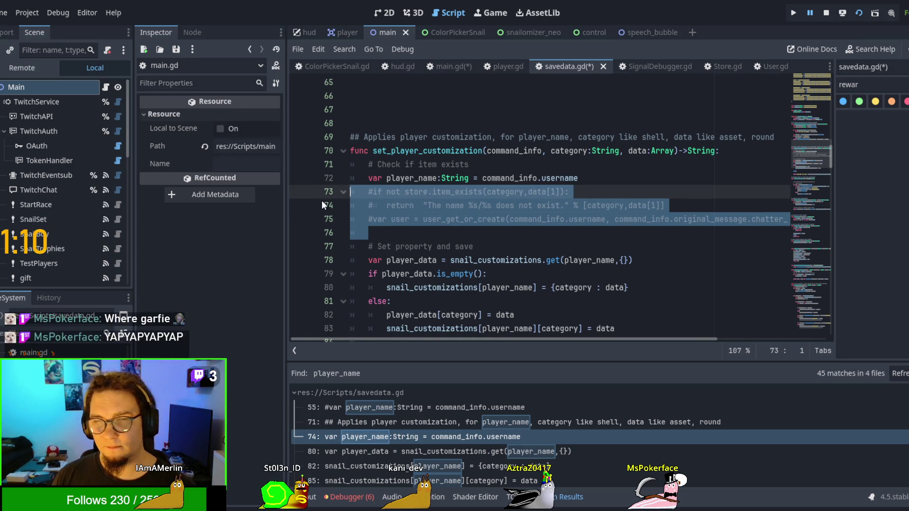
key(Delete)
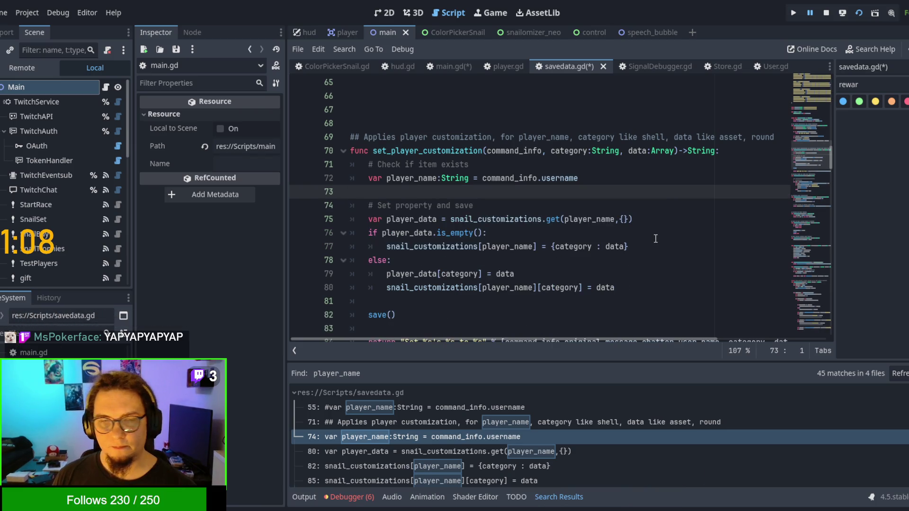
scroll(655, 237, down, 5)
scroll(581, 212, up, 6)
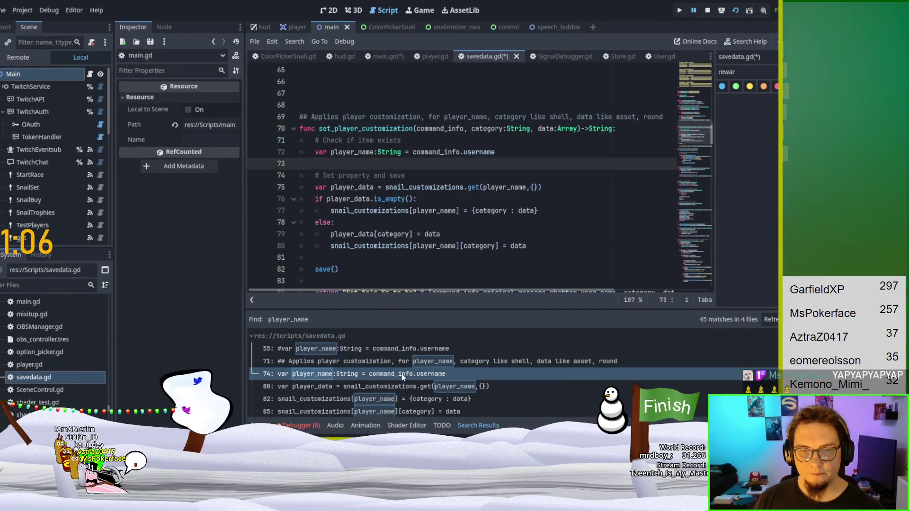
scroll(432, 238, down, 6)
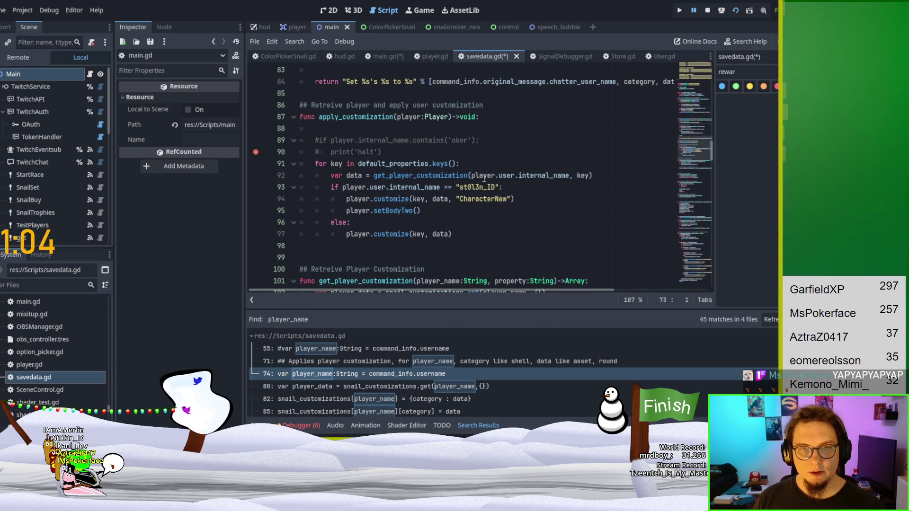
Search savedata.gd for 'user.' and step through its matches
key(ctrl+f)
text(user.)
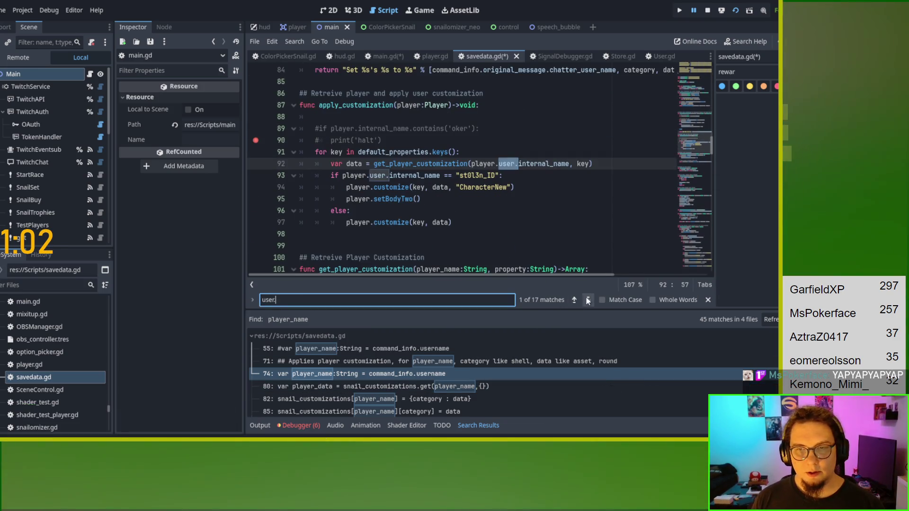
click(588, 300)
click(587, 300)
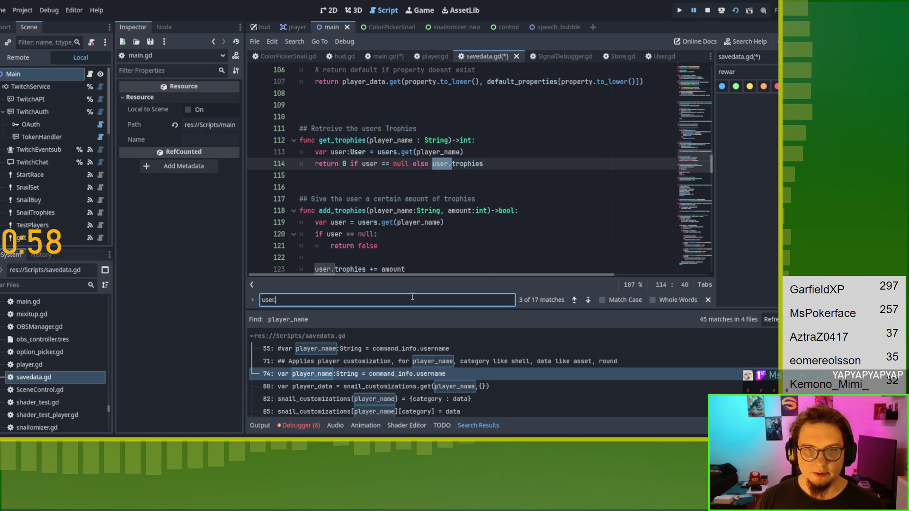
scroll(538, 270, up, 3)
click(575, 300)
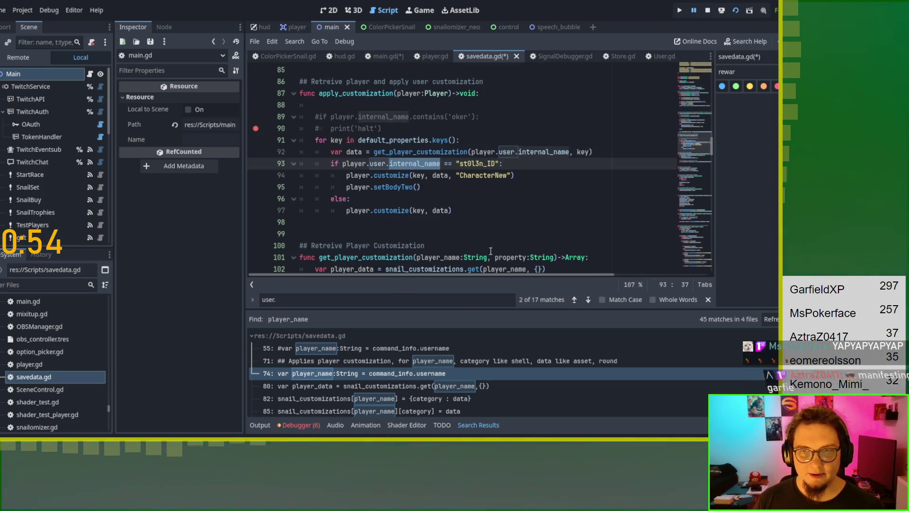
click(434, 303)
Step through every internal_name match in savedata.gd
key(ctrl+f)
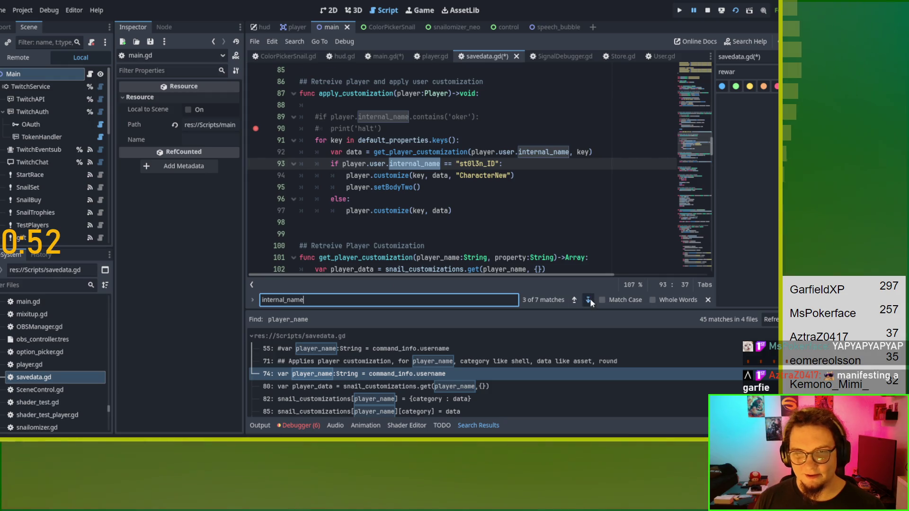
click(588, 299)
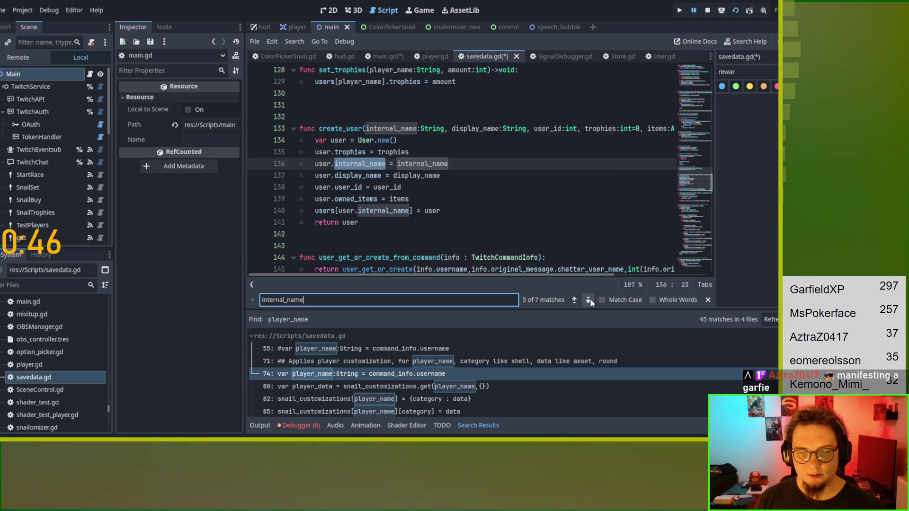
click(588, 300)
click(588, 300)
click(588, 300)
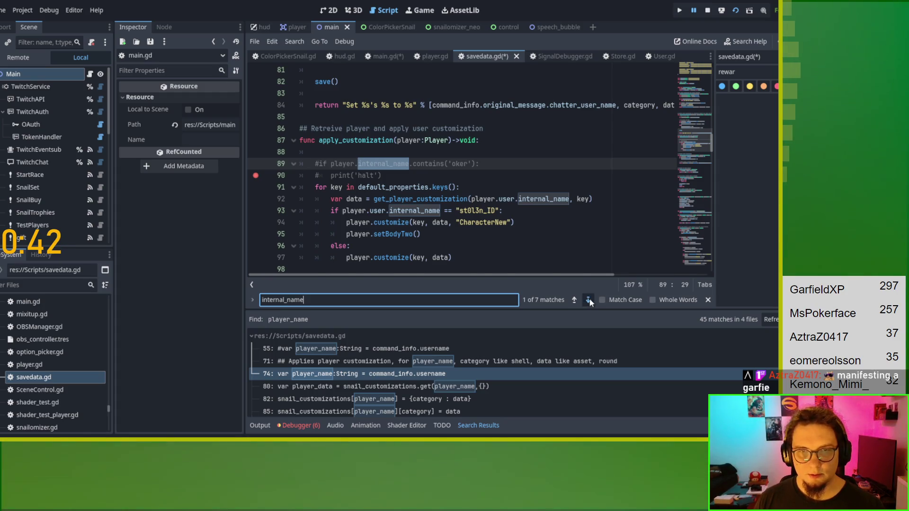
click(588, 300)
click(588, 300)
click(588, 299)
click(589, 300)
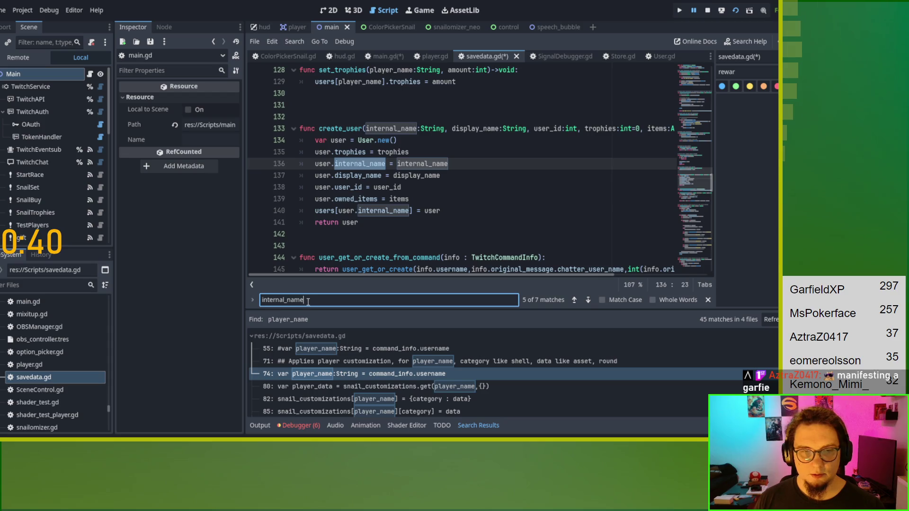
Search for display_name, close the search, and run the game
drag(307, 299, 261, 299)
text(display_na)
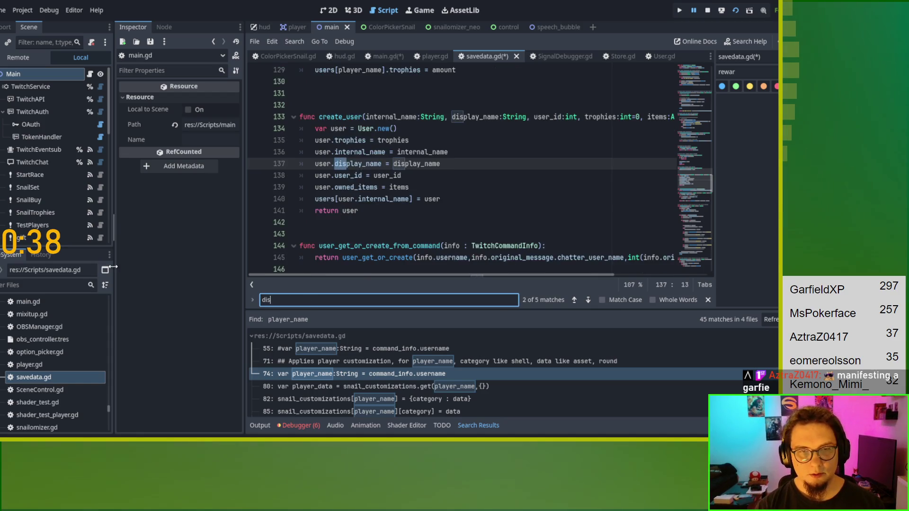
text(me)
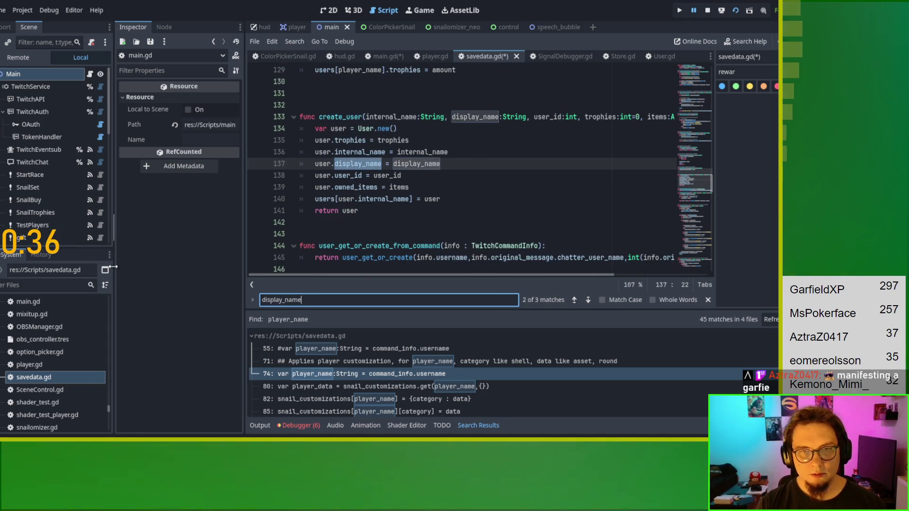
key(Return)
key(Escape)
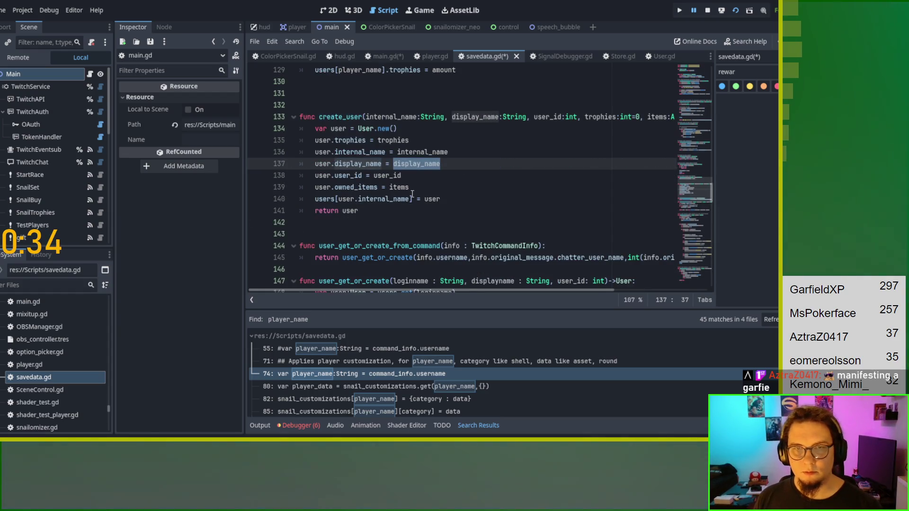
key(F5)
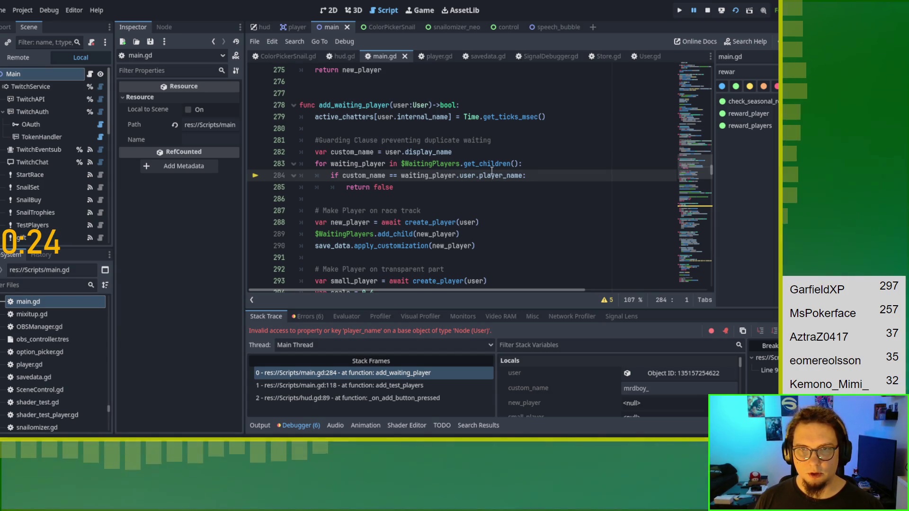
Change player_name to display_name on line 284 and stop the game
drag(479, 177, 503, 176)
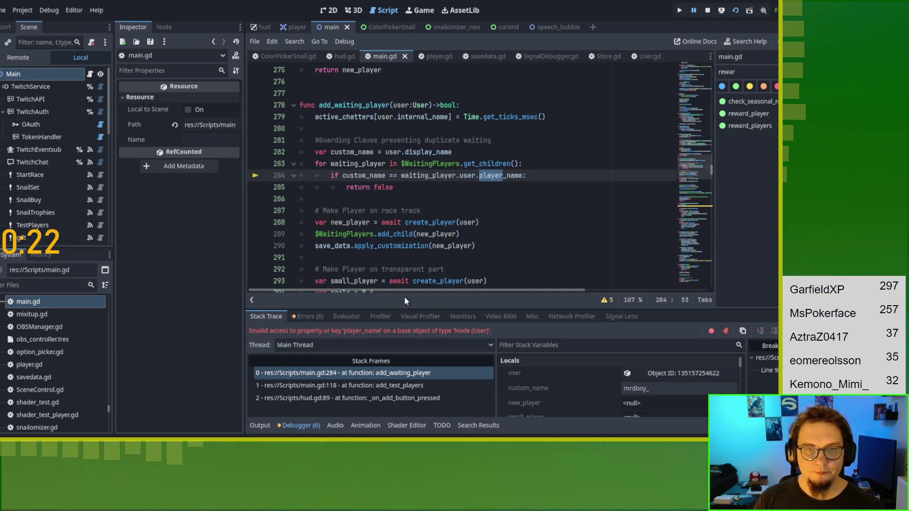
text(displa)
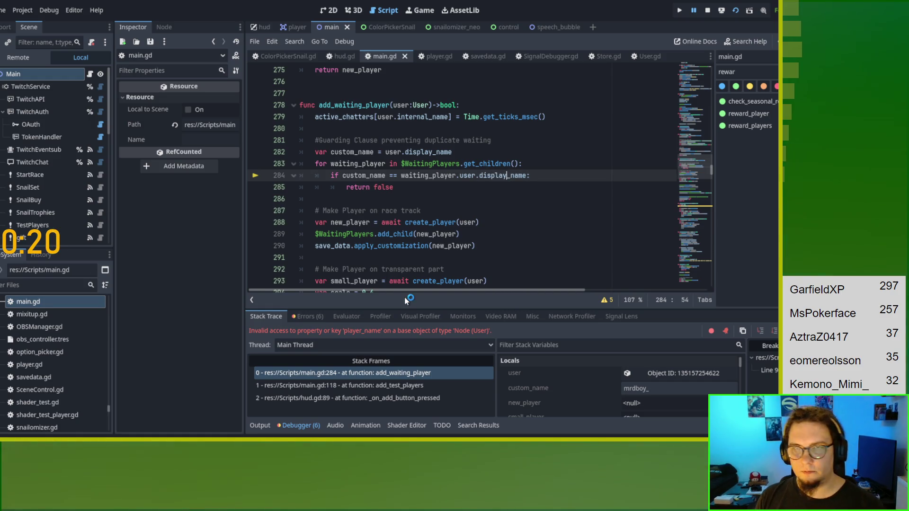
key(F5)
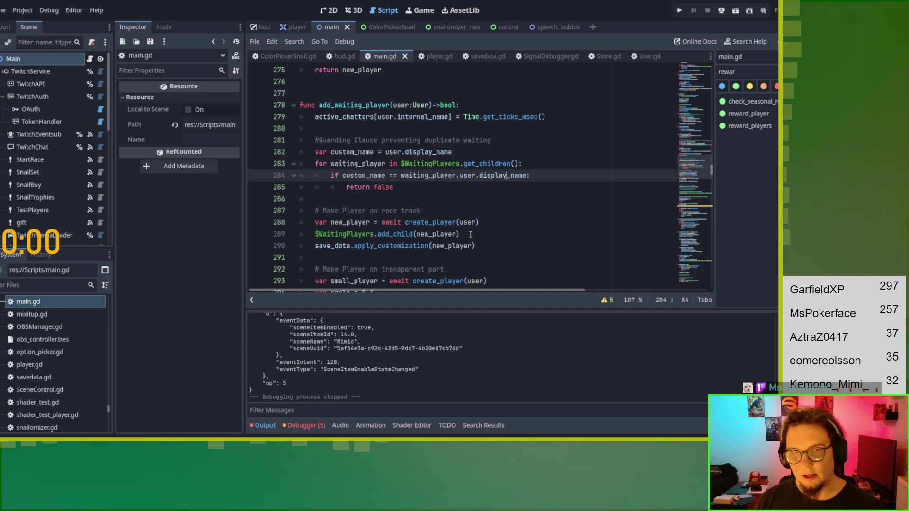
Trace check_seasonal_rewards through message_counts to the gift_user function
click(739, 102)
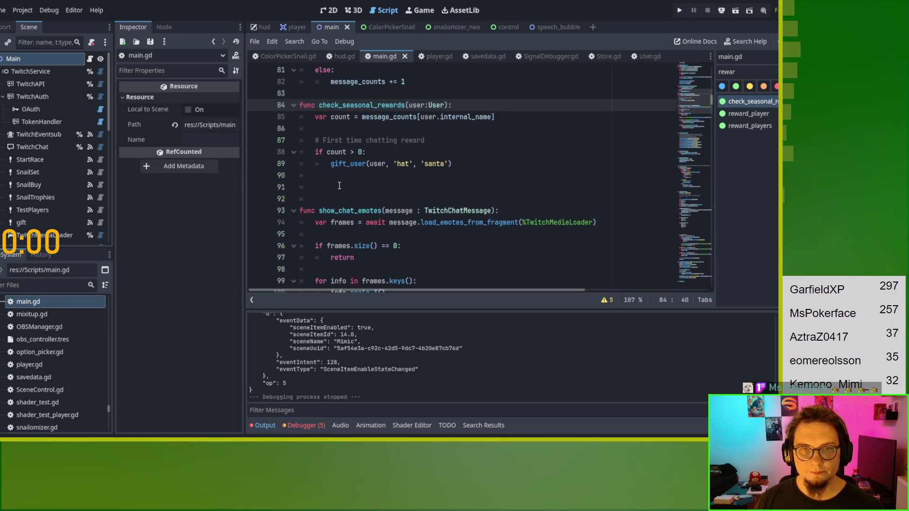
scroll(331, 168, up, 1)
click(383, 153)
ctrl+click(382, 152)
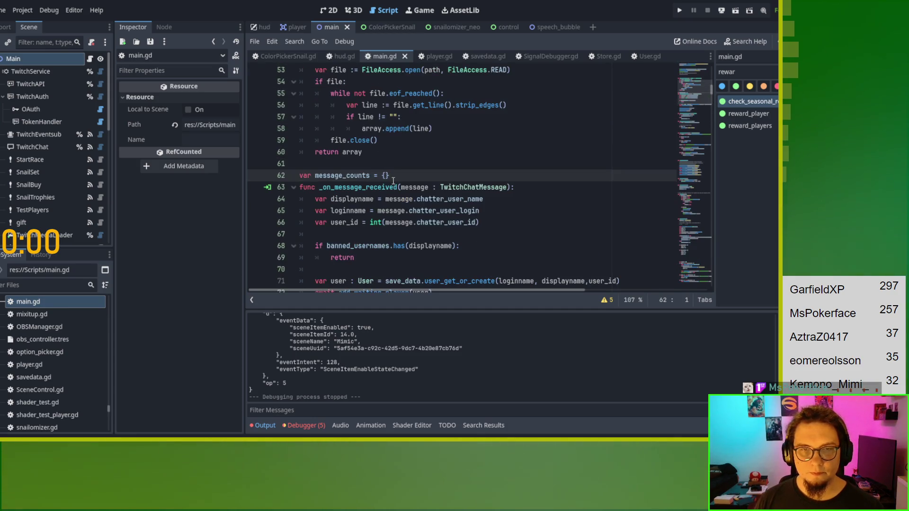
key(alt+Left)
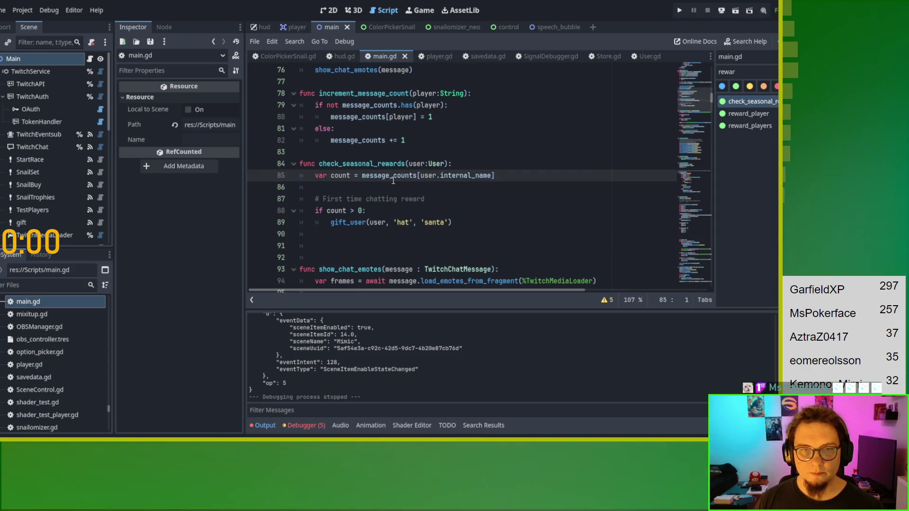
ctrl+click(353, 223)
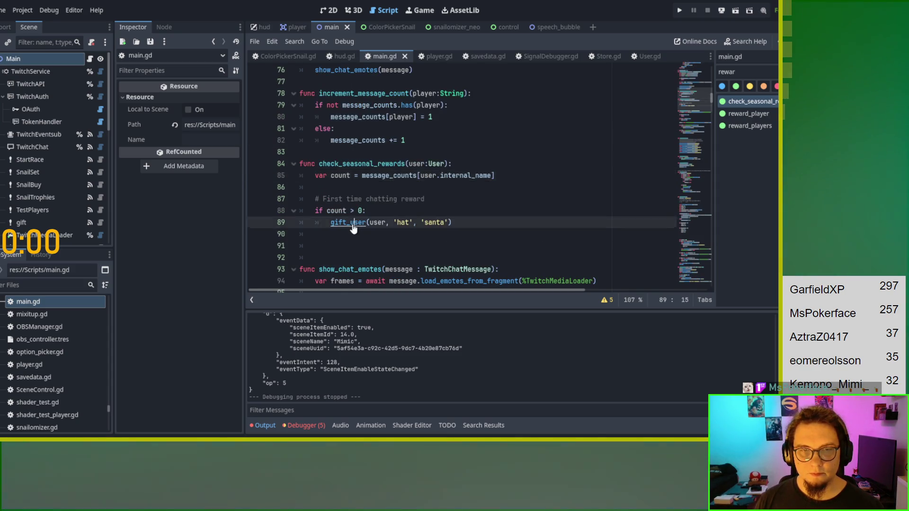
Set a breakpoint on gift_user line 583 and rerun the game
click(256, 199)
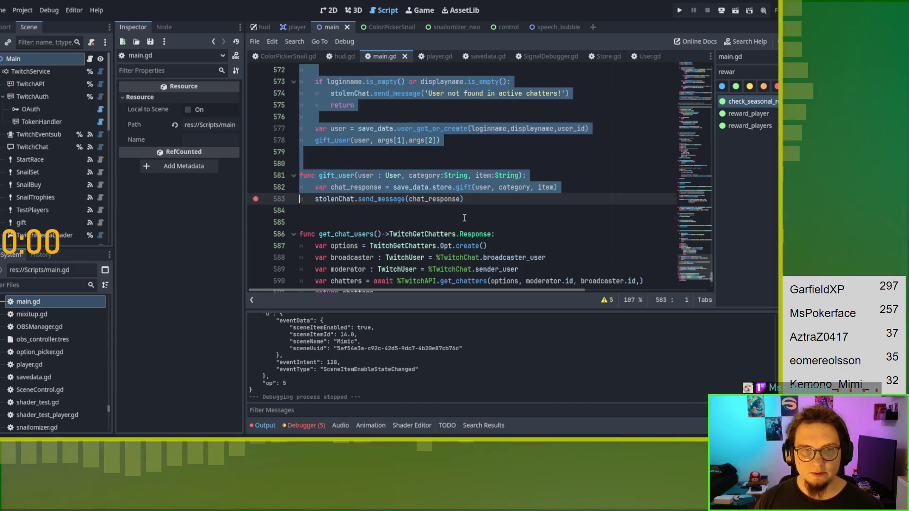
click(464, 222)
key(F5)
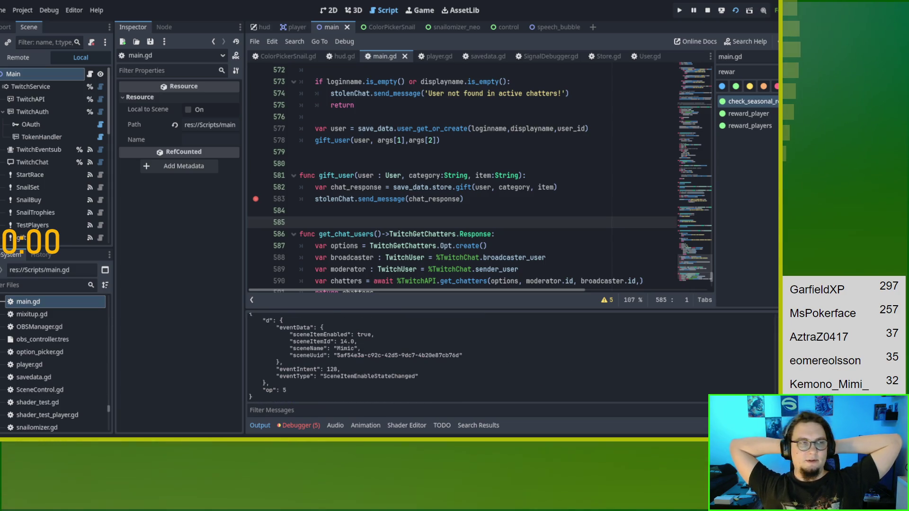
click(341, 187)
scroll(360, 241, down, 1)
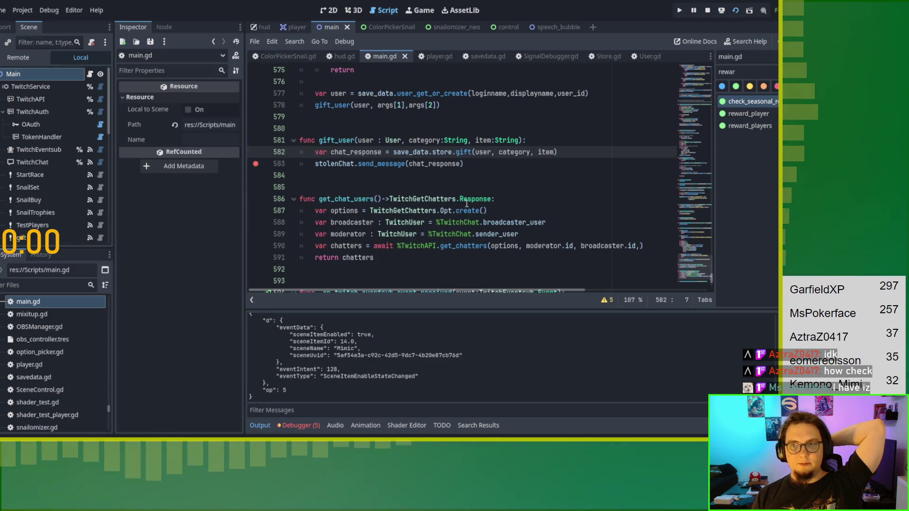
drag(460, 201, 467, 204)
Read the chat_response value in Locals at the breakpoint, then resume execution
key(Up)
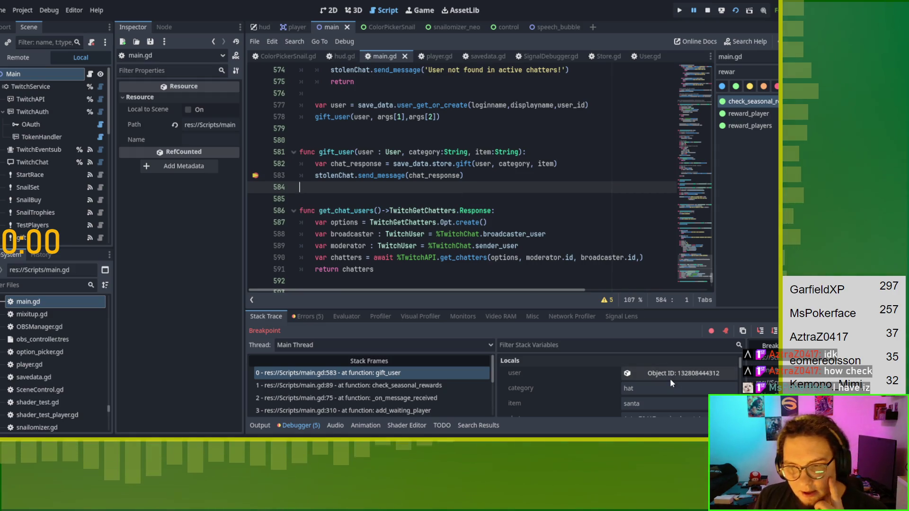
scroll(669, 379, down, 2)
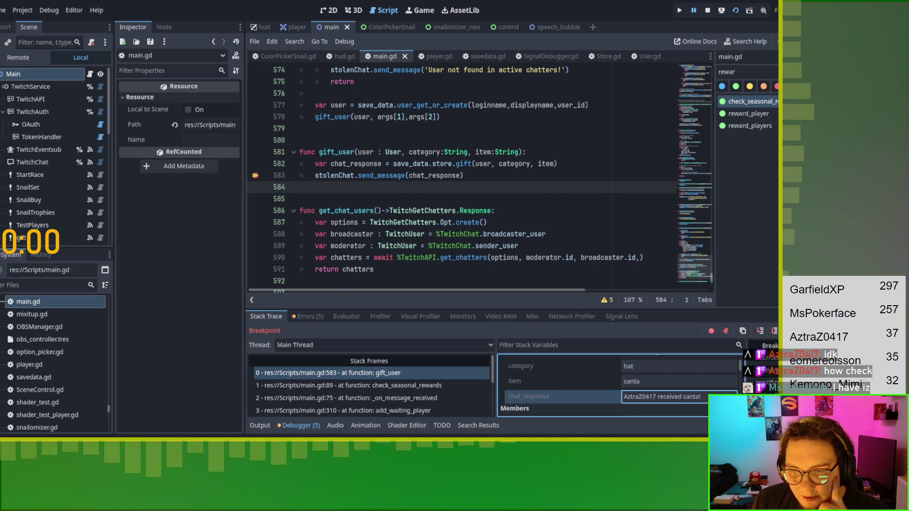
drag(700, 397, 623, 397)
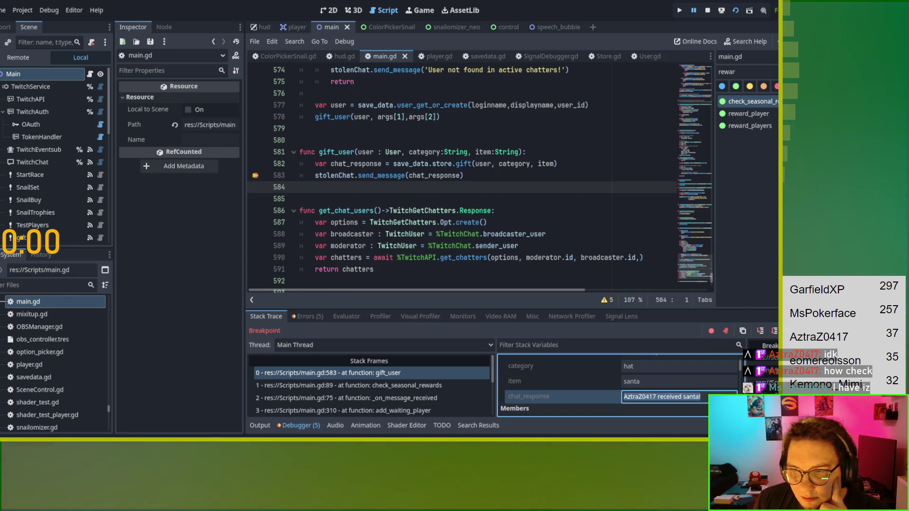
key(F12)
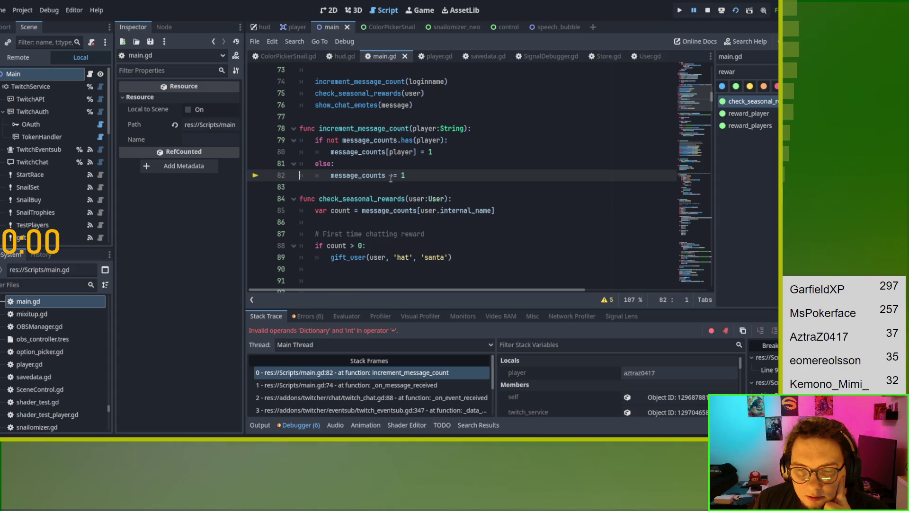
Make line 82 increment message_counts[player], copying [player] from line 80, then rerun
click(391, 176)
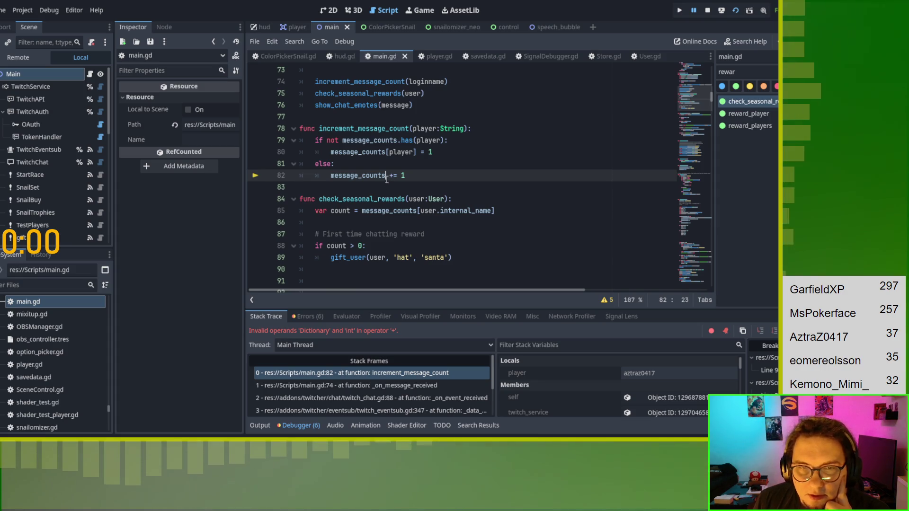
drag(386, 152, 418, 152)
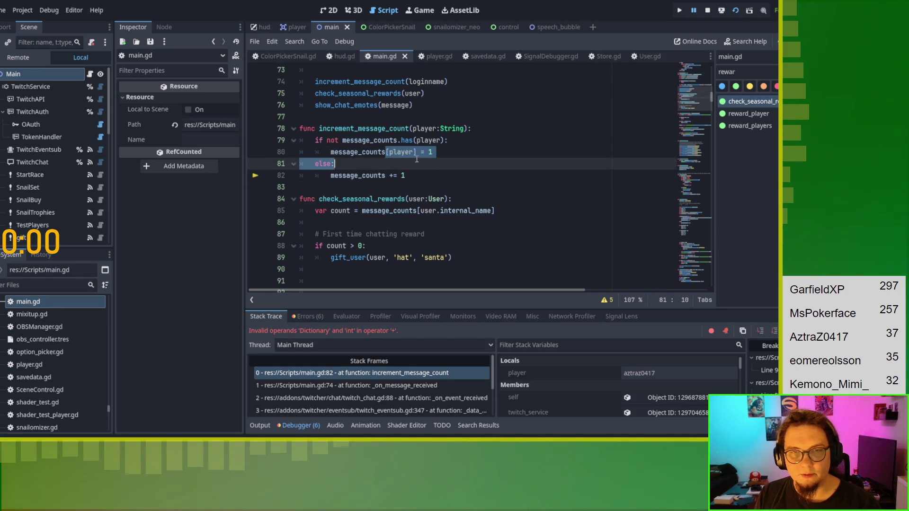
key(ctrl+c)
click(385, 176)
key(ctrl+v)
click(518, 176)
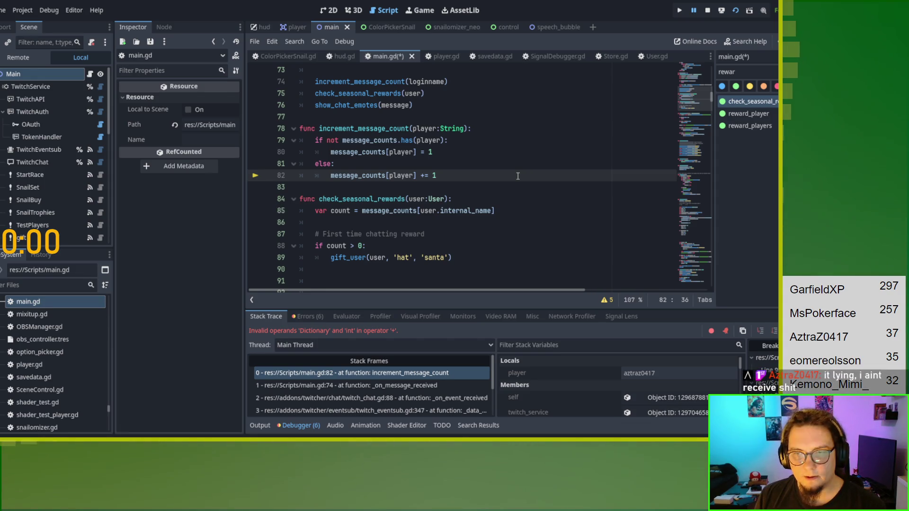
key(F5)
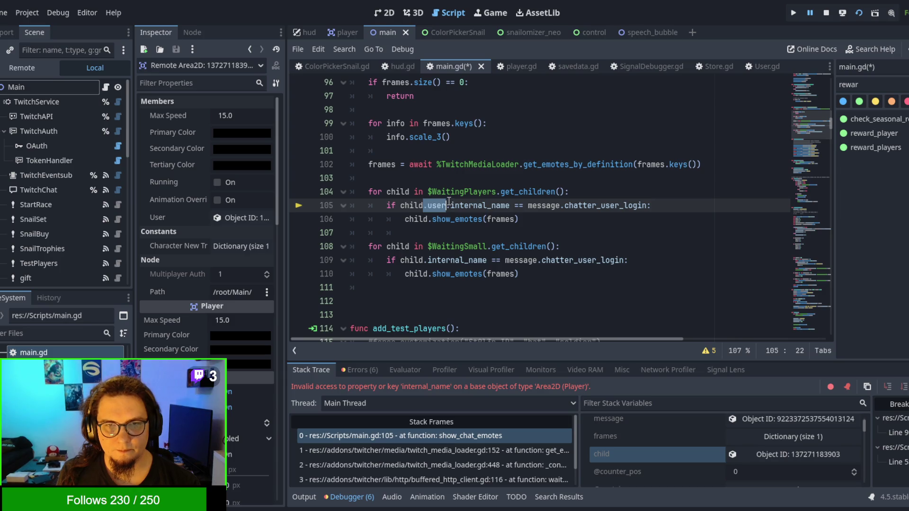
Insert .user after child on line 109 and search main.gd for internal_name
click(423, 260)
key(ctrl+v)
scroll(601, 282, down, 2)
scroll(577, 263, up, 1)
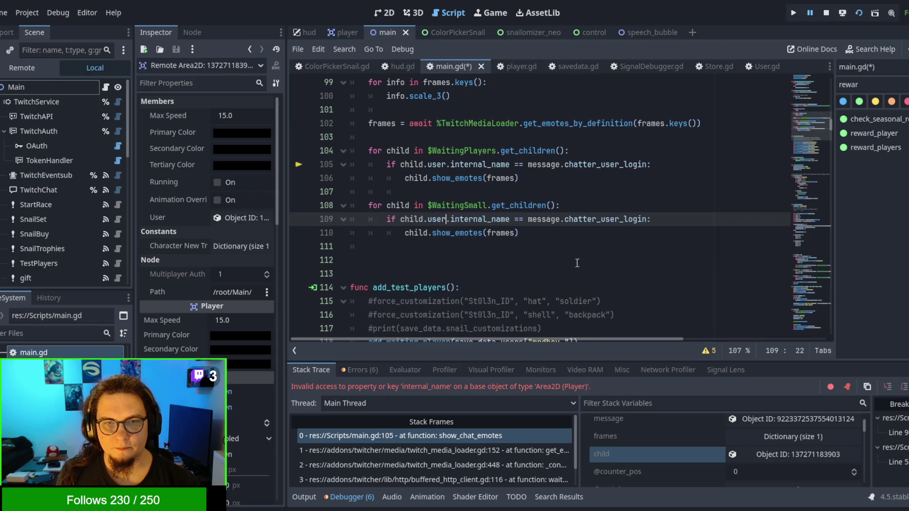
double_click(455, 219)
key(ctrl+f)
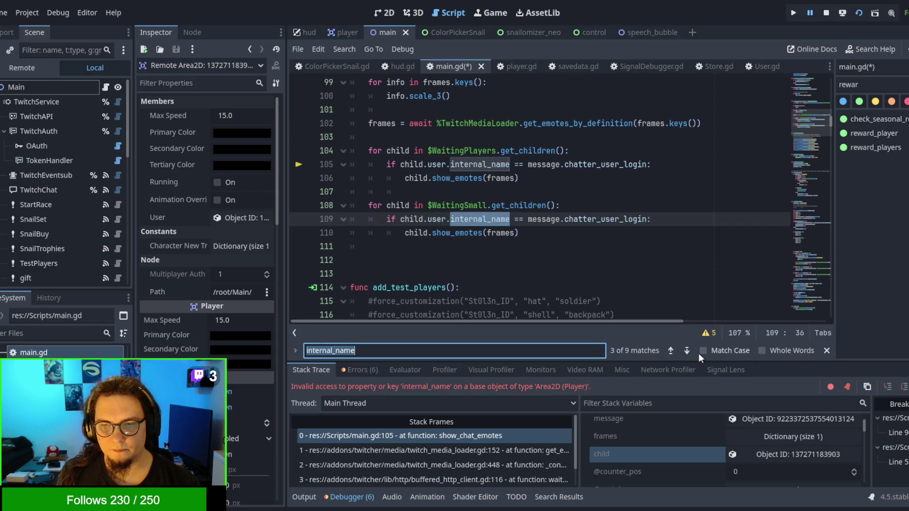
click(688, 351)
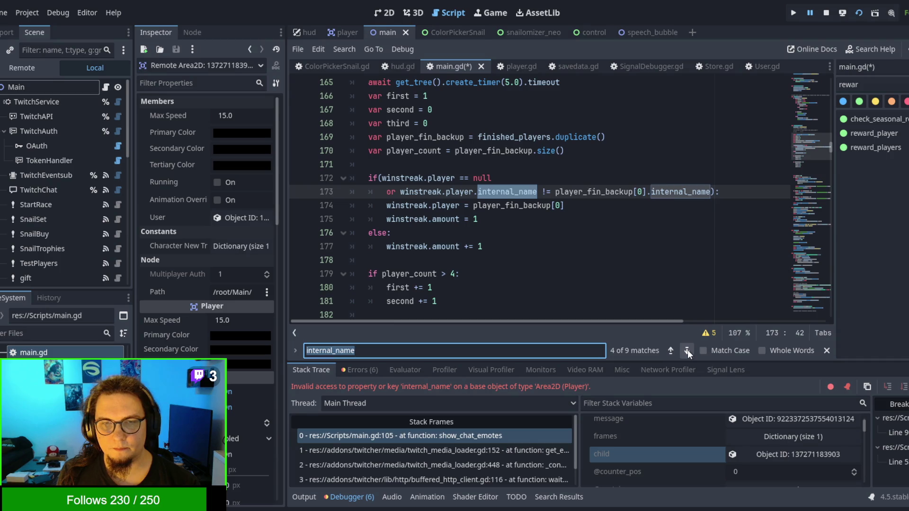
Route the internal_name lookups on lines 173 and 222 through .user
click(476, 191)
key(ctrl+v)
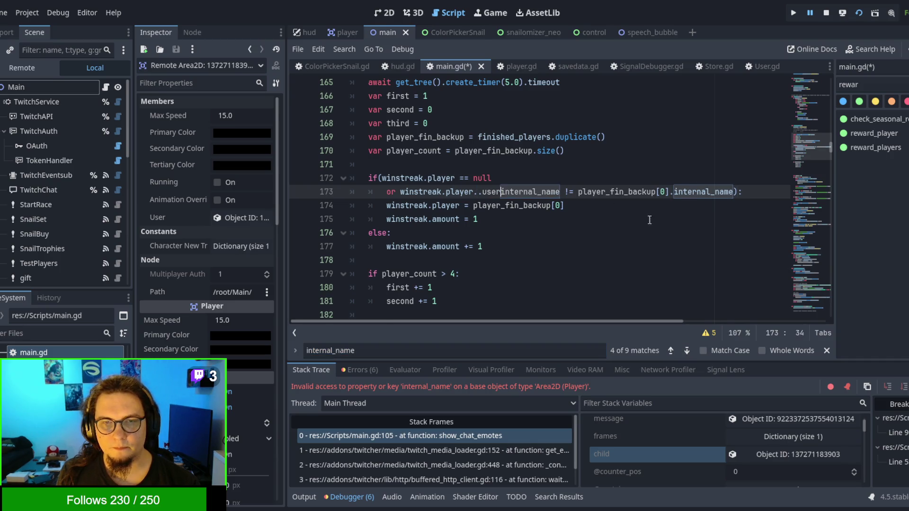
drag(476, 191, 497, 192)
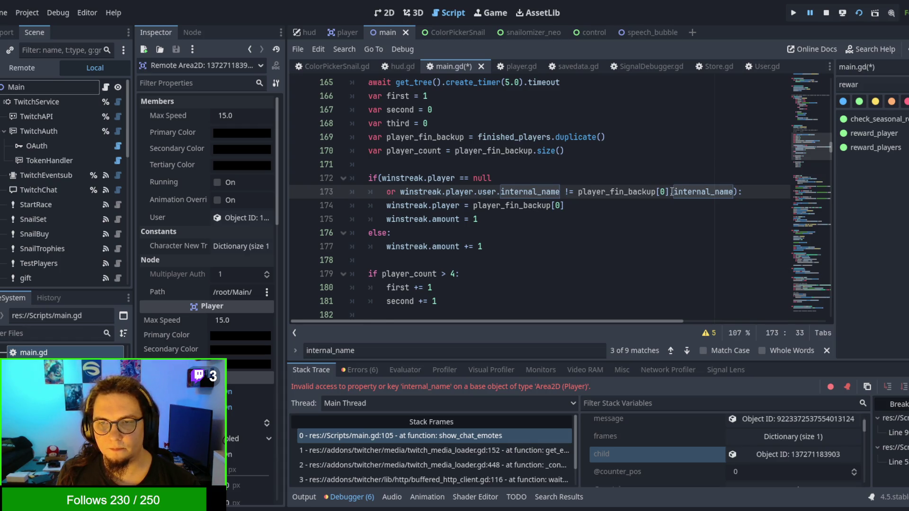
click(672, 192)
key(ctrl+v)
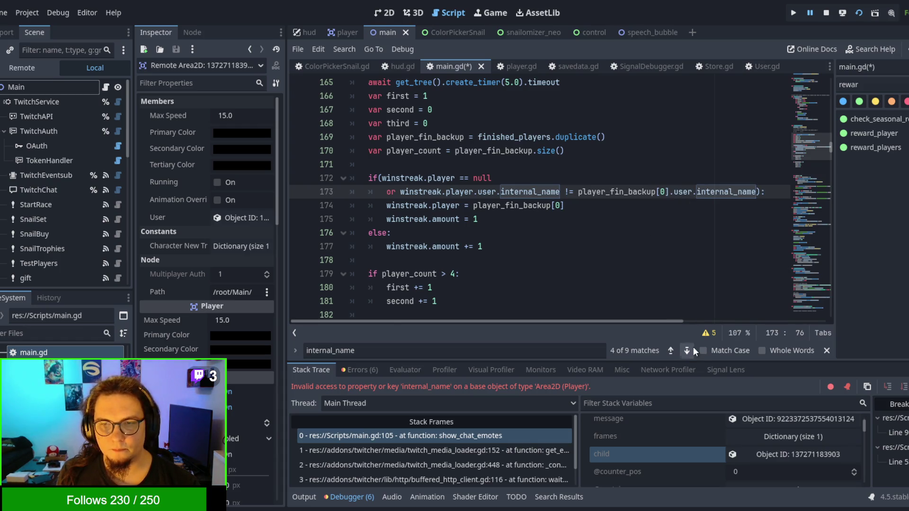
click(692, 349)
click(689, 350)
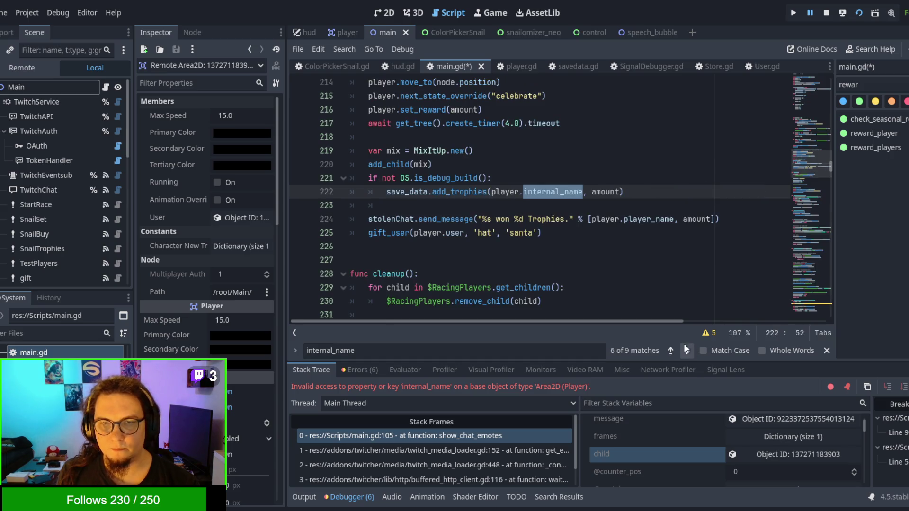
click(519, 193)
key(ctrl+v)
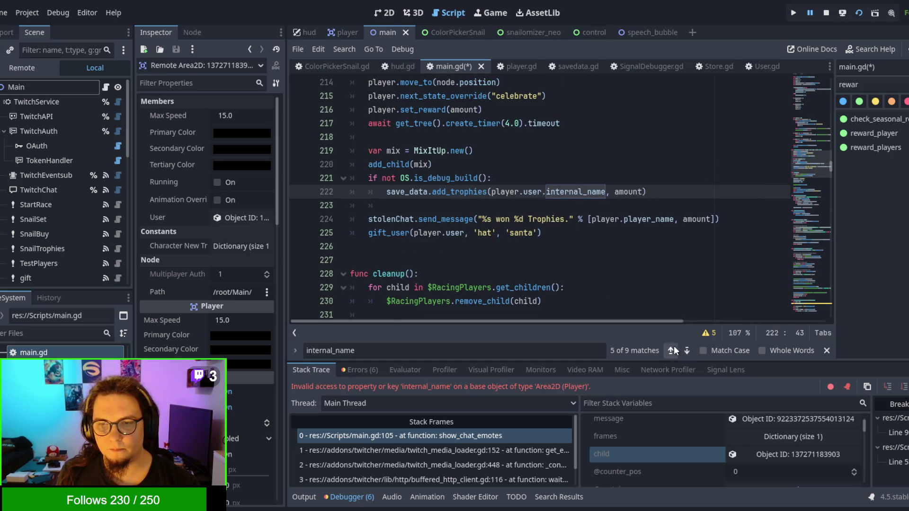
Add .user after child on lines 463 and 470 in the waiting-player loops
click(686, 351)
click(686, 351)
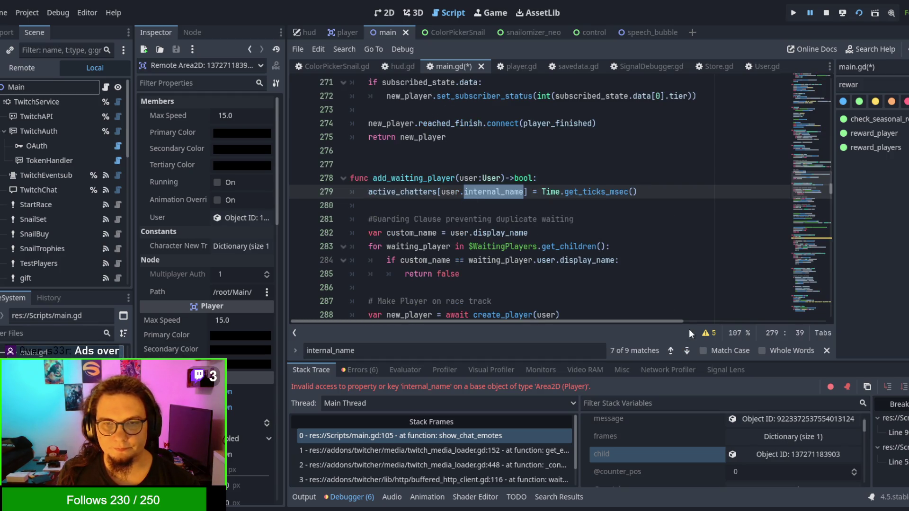
click(687, 351)
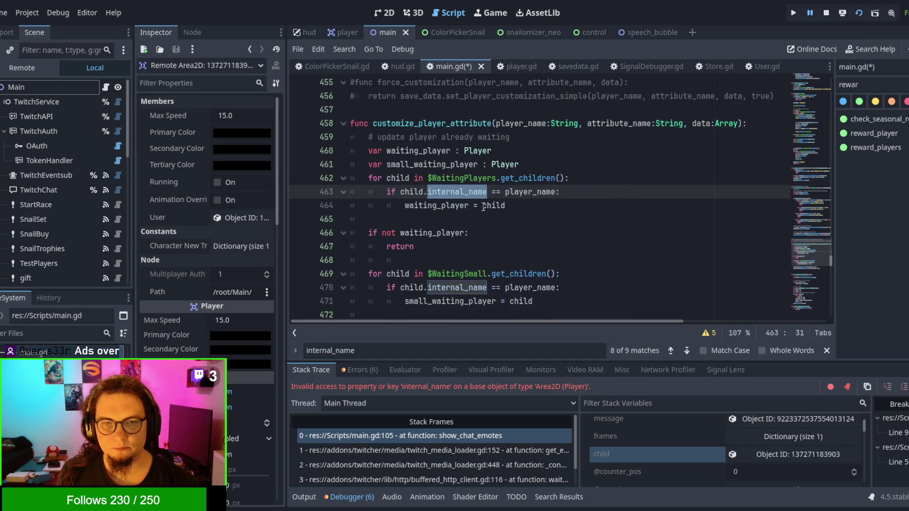
click(423, 191)
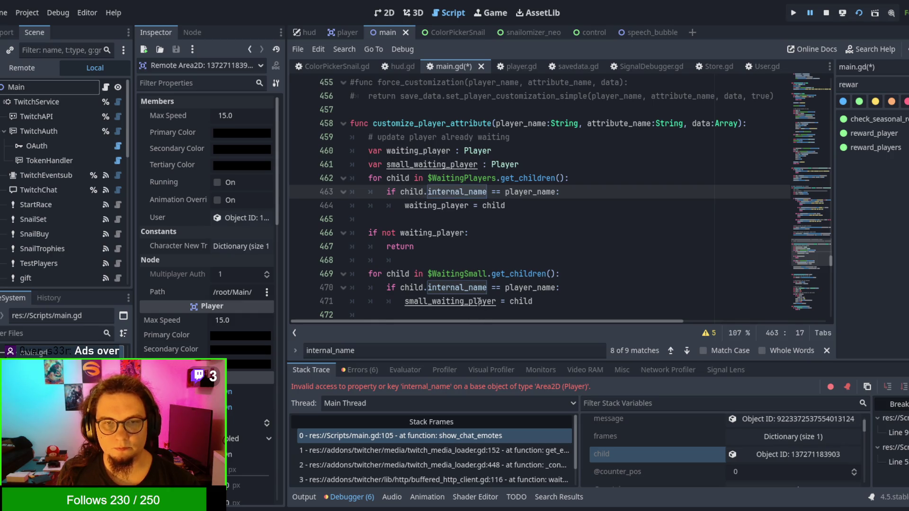
text(.user)
click(424, 288)
text(.user)
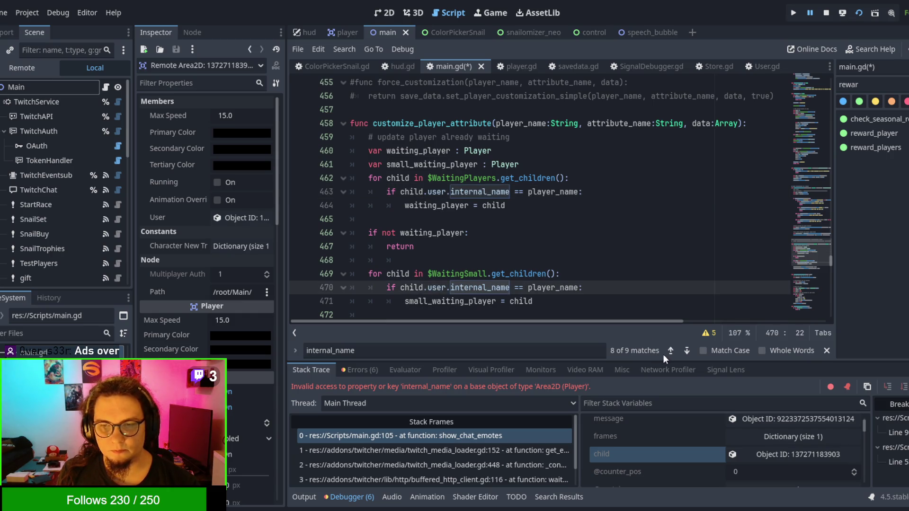
click(686, 351)
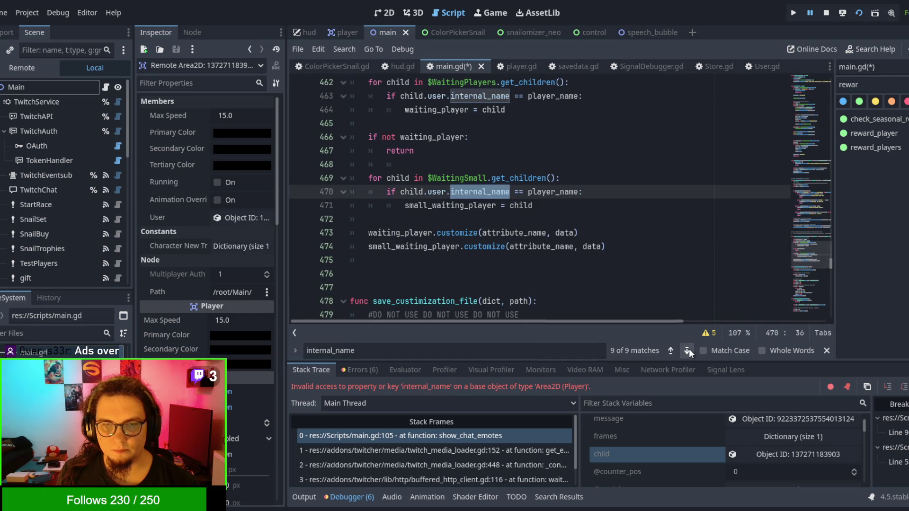
click(688, 351)
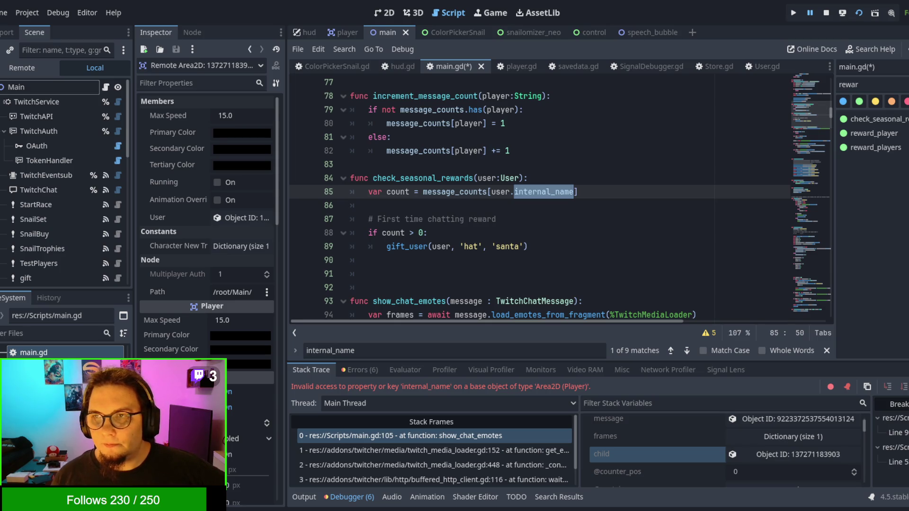
click(428, 232)
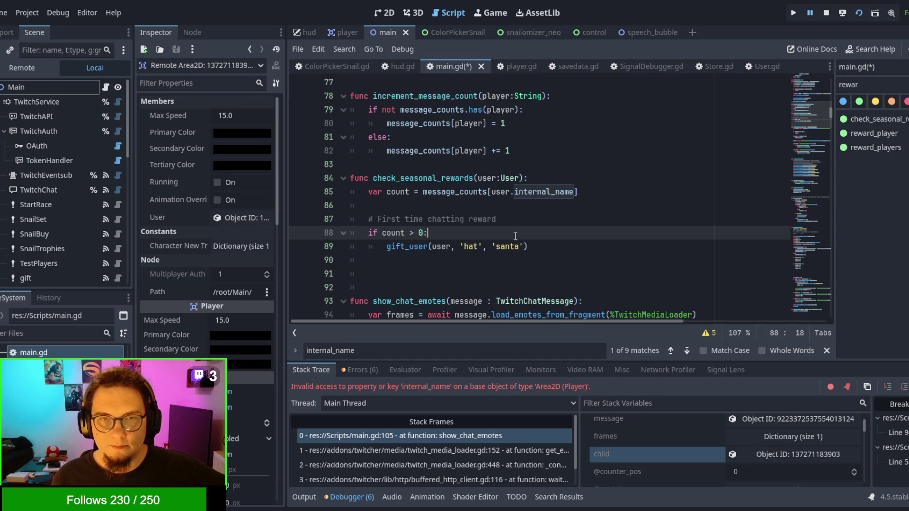
click(513, 191)
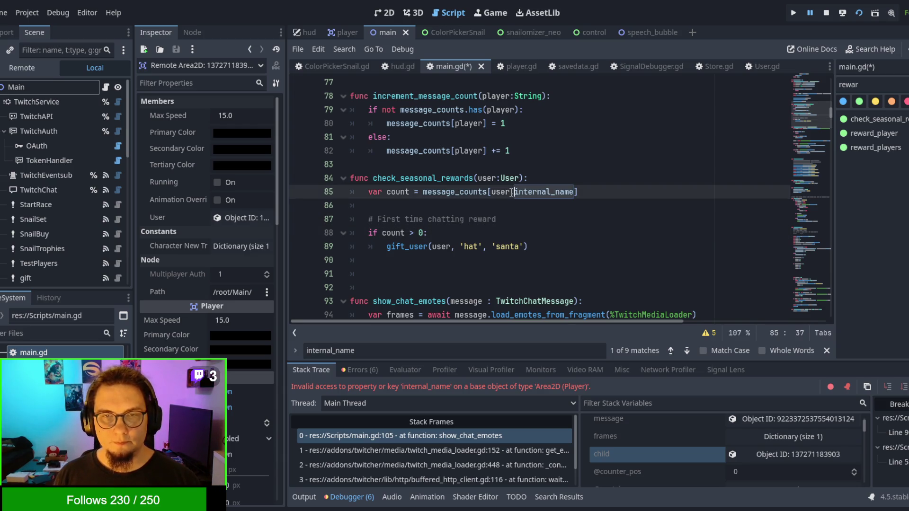
key(Left)
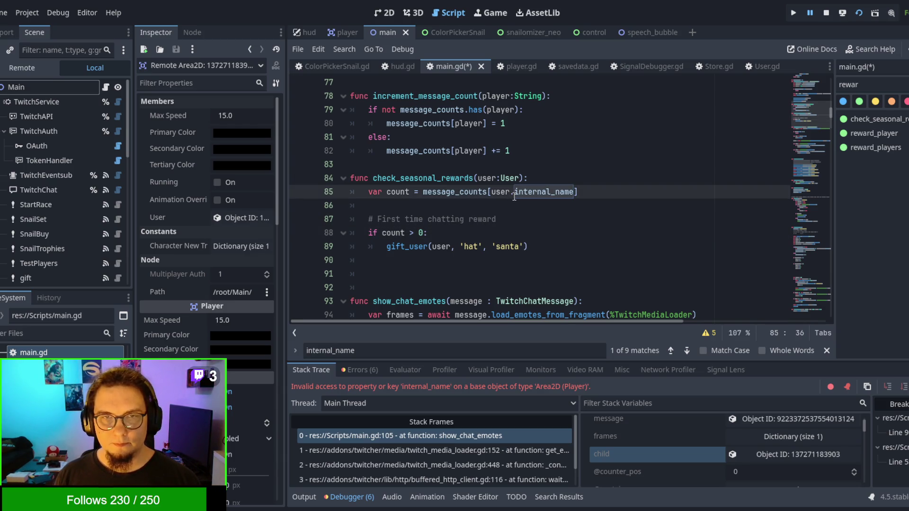
click(496, 194)
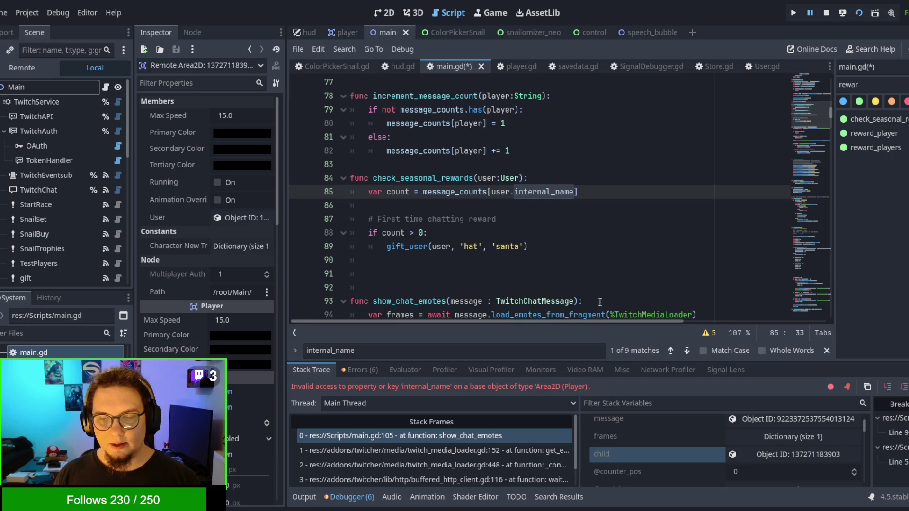
click(686, 353)
click(686, 353)
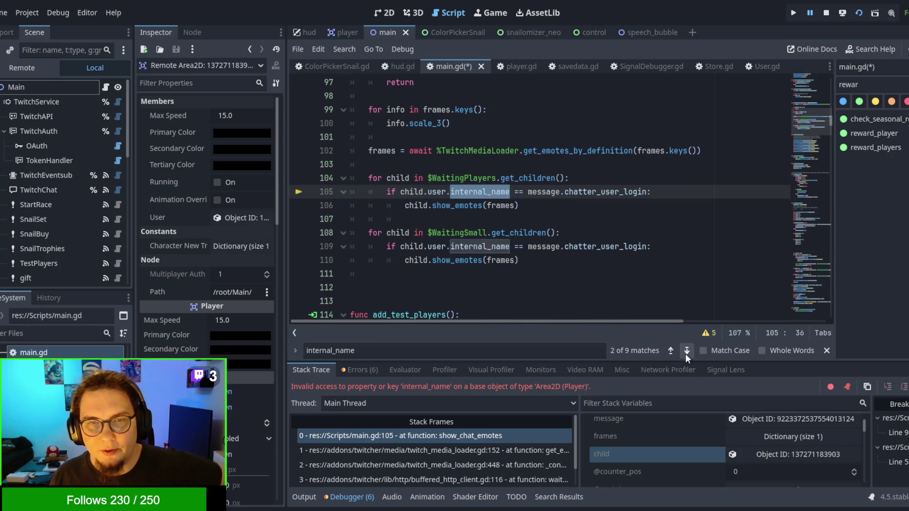
click(686, 353)
click(687, 354)
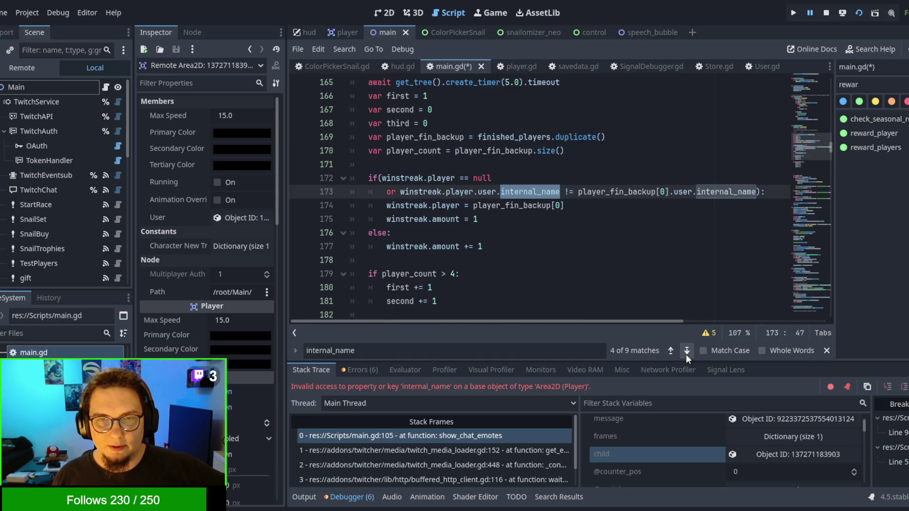
scroll(595, 255, up, 3)
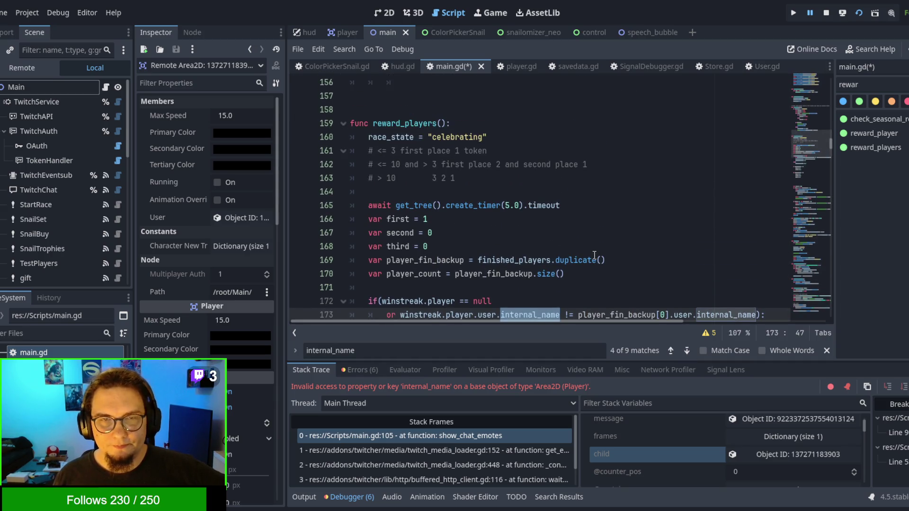
scroll(595, 256, down, 1)
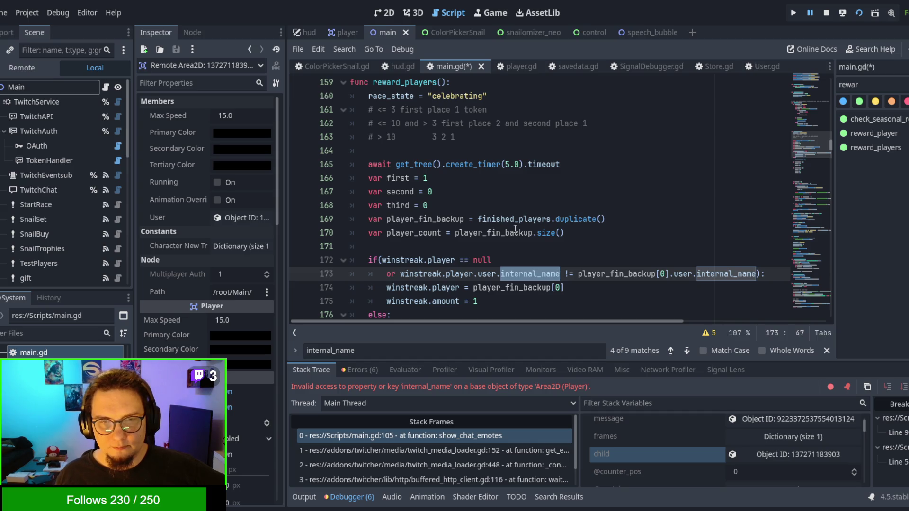
scroll(515, 228, down, 1)
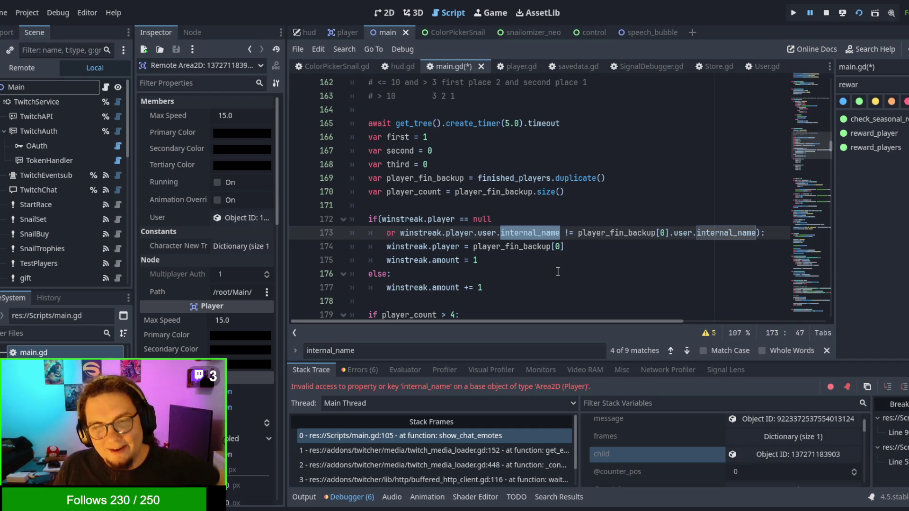
drag(387, 247, 613, 248)
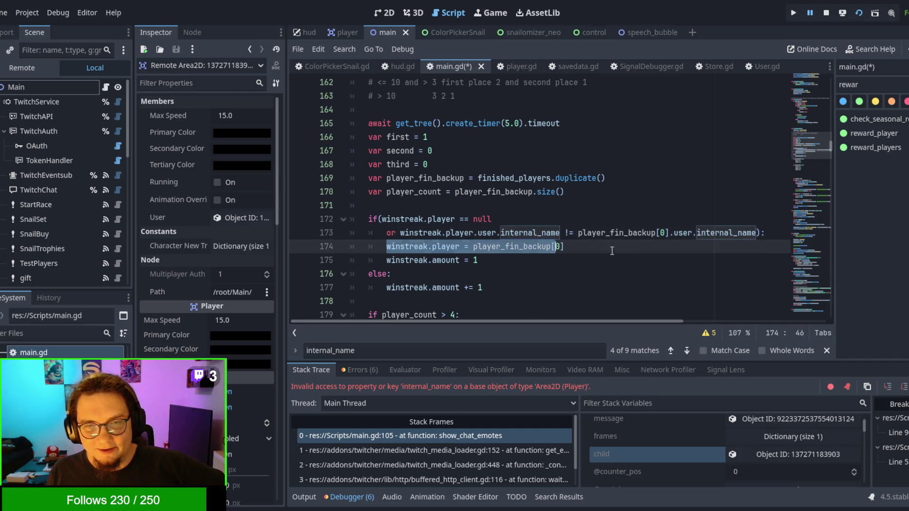
click(634, 252)
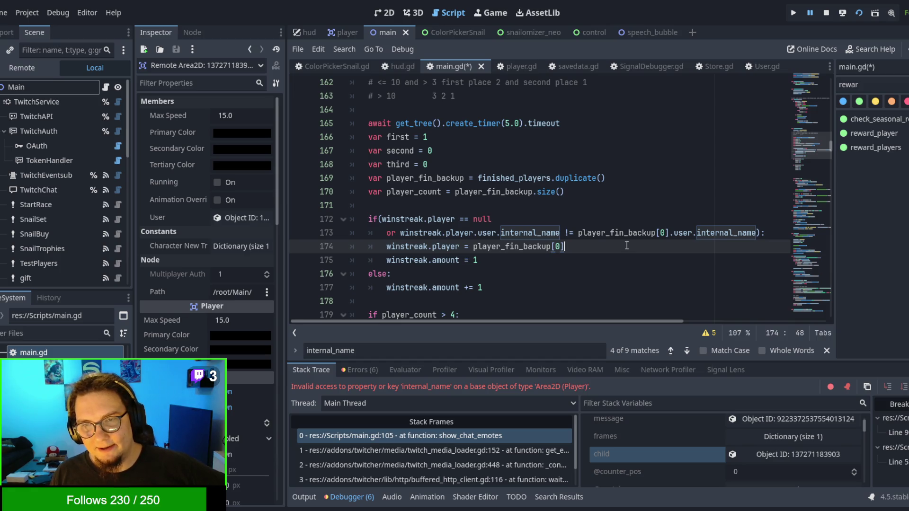
double_click(505, 247)
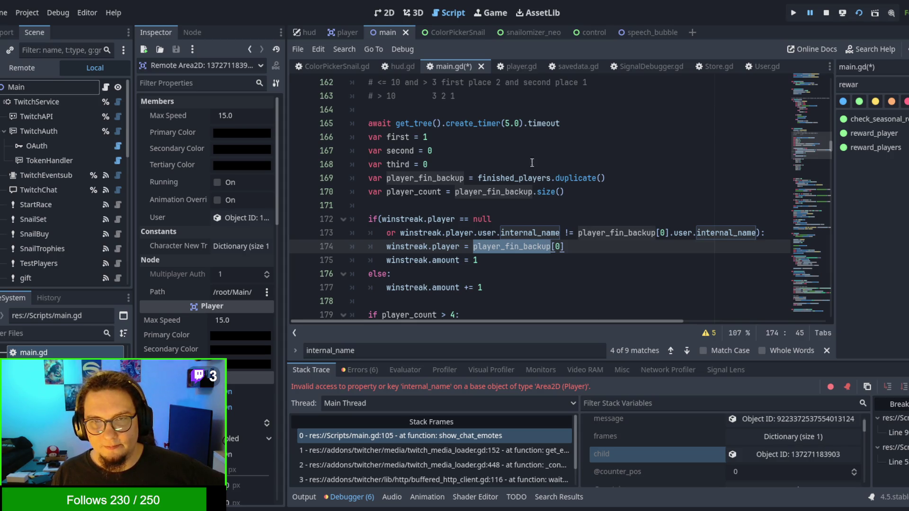
double_click(506, 178)
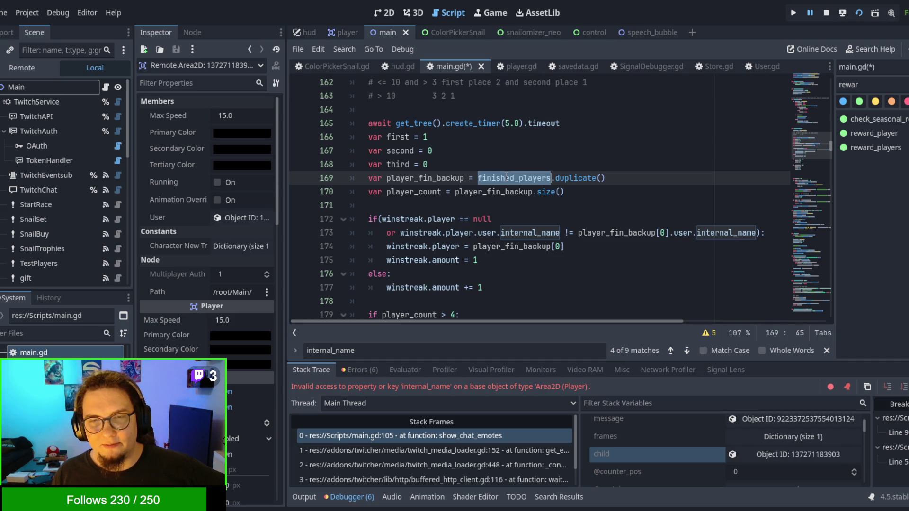
double_click(417, 178)
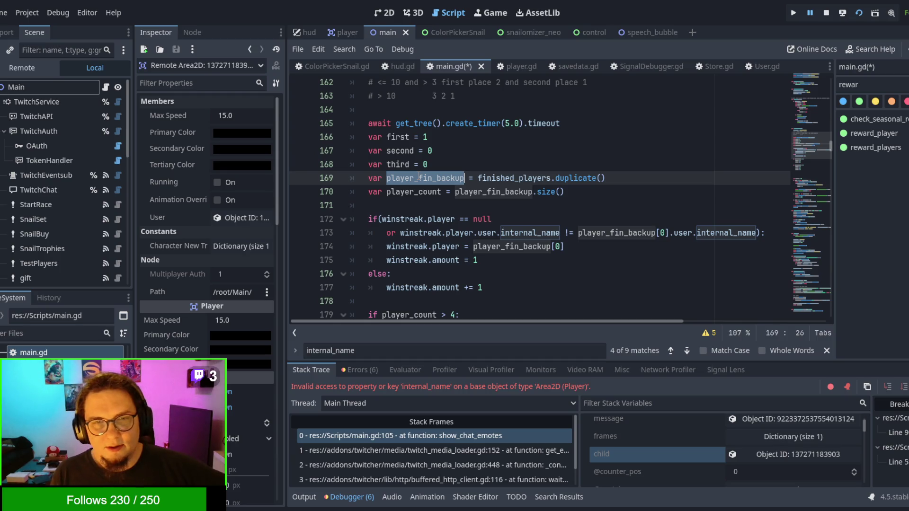
scroll(678, 246, down, 4)
scroll(678, 247, up, 3)
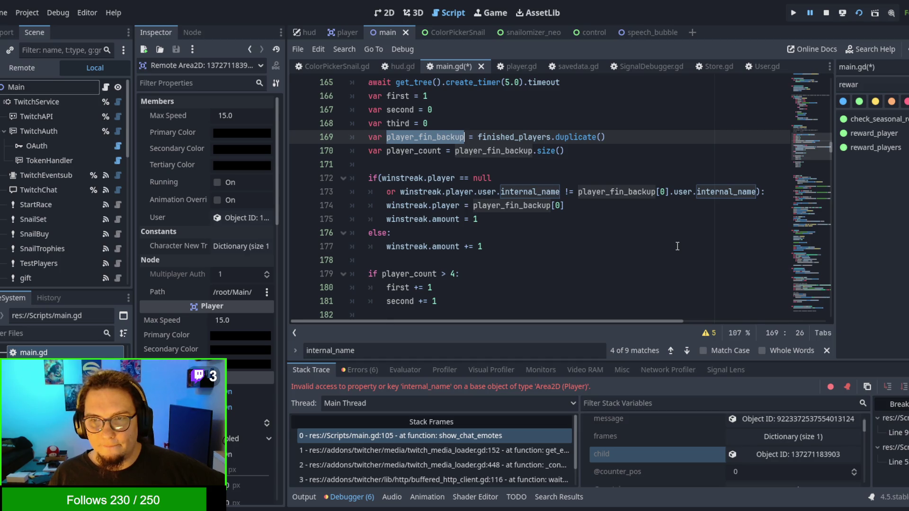
scroll(677, 246, down, 1)
scroll(678, 247, down, 5)
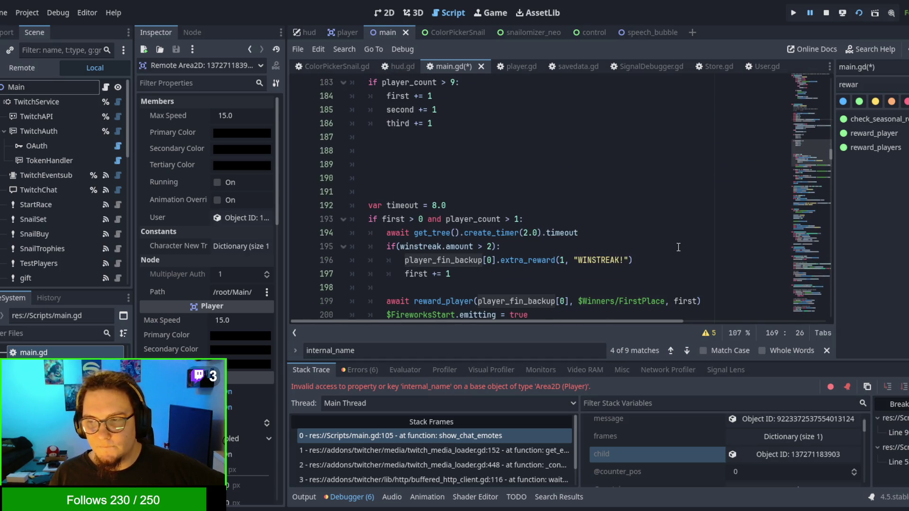
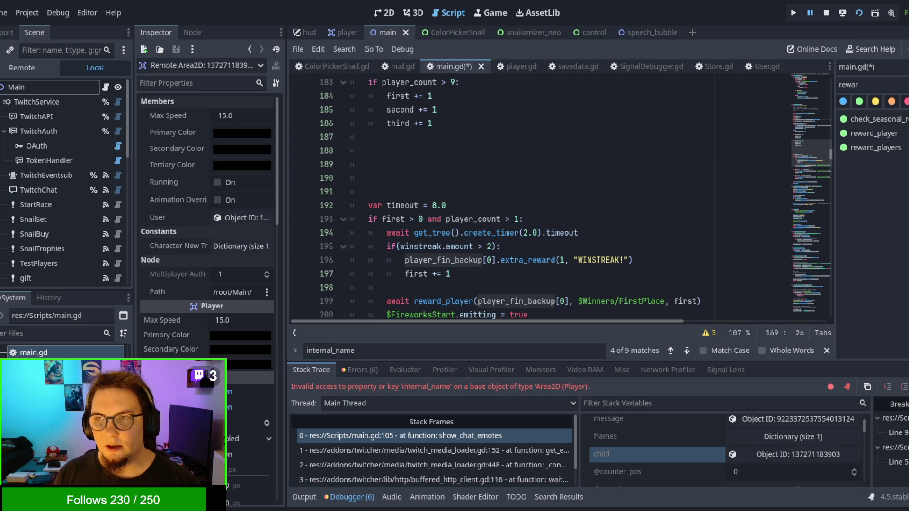
Scroll main.gd back to its top, then switch to the player.gd script
click(370, 150)
scroll(521, 194, up, 5)
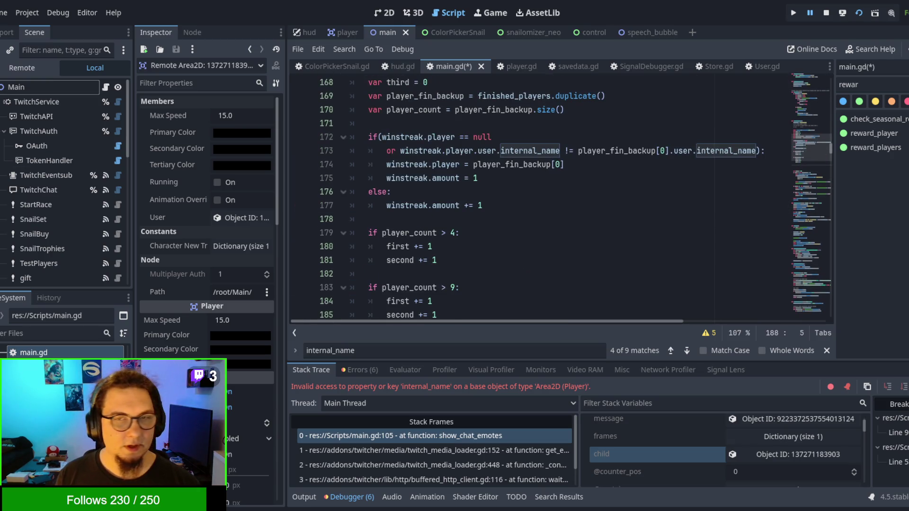
scroll(540, 194, up, 20)
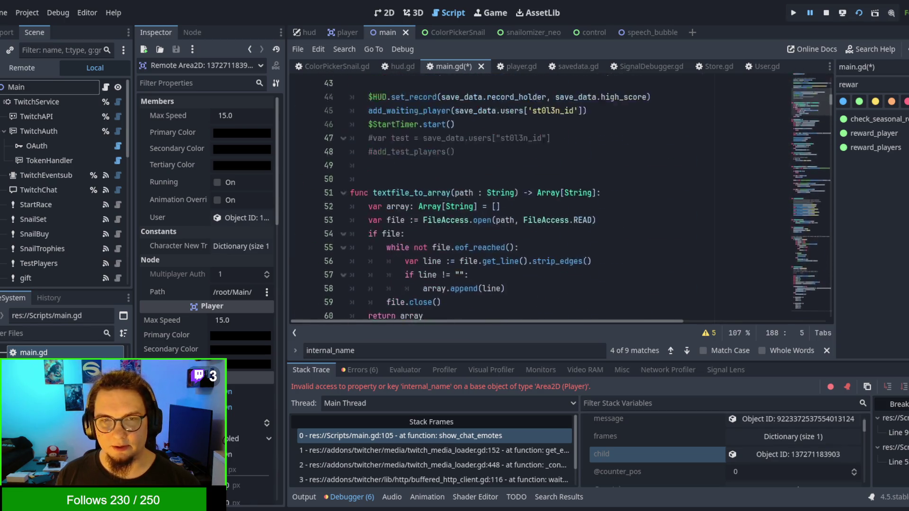
scroll(540, 195, up, 14)
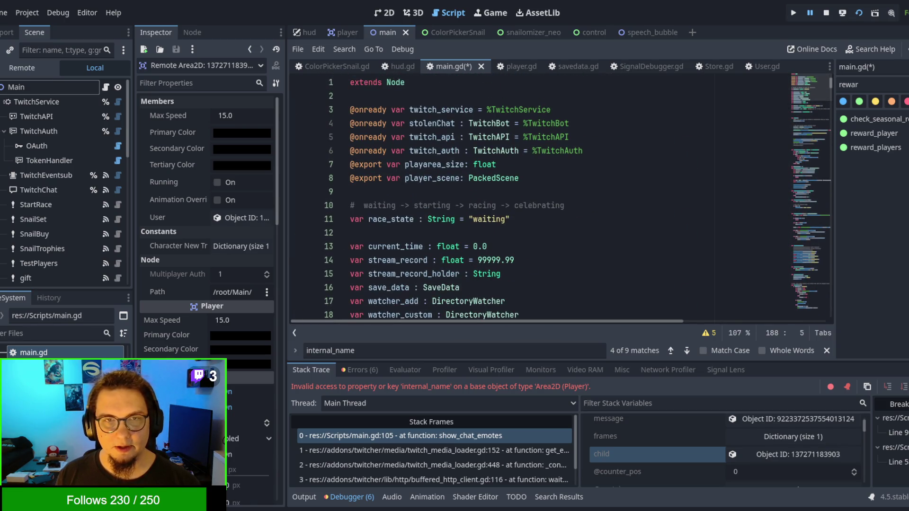
click(521, 66)
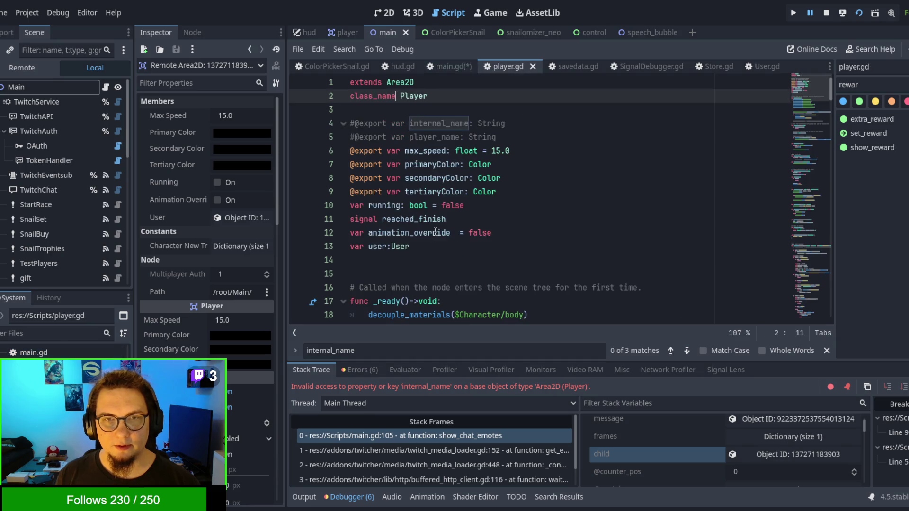
Below the commented exports, declare 'var internal_name: int:' followed by a 'get:' line
click(520, 150)
click(527, 137)
key(shift+Up)
key(shift+Up)
click(647, 138)
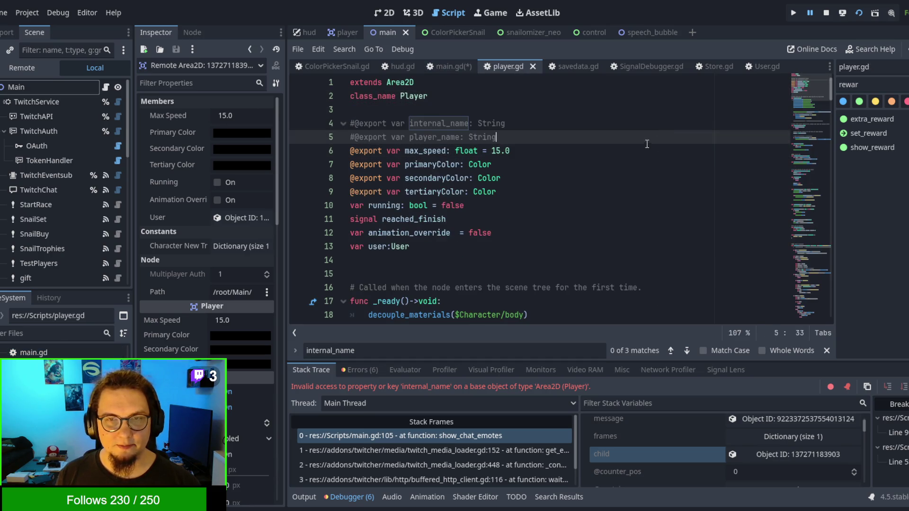
key(Return)
key(Return)
key(Return)
key(Up)
key(Up)
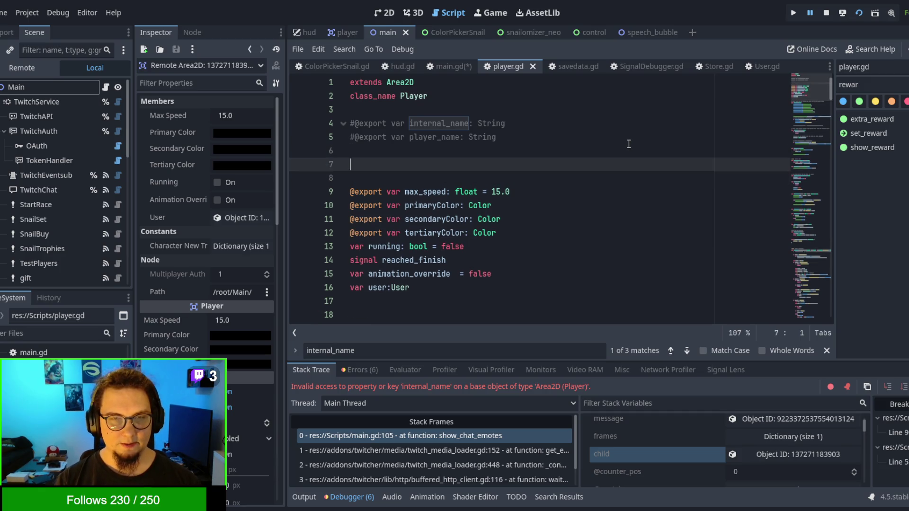
text(: int:)
key(Return)
text(get:)
key(Up)
key(Up)
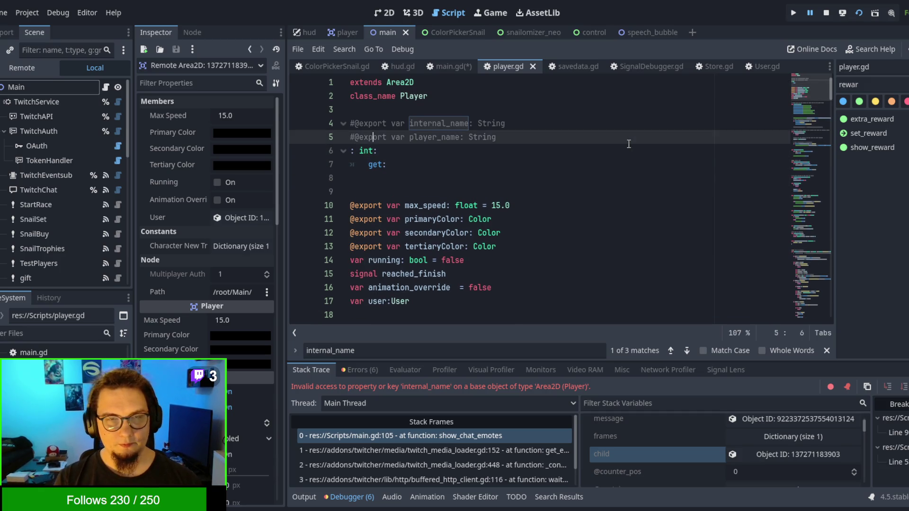
key(Down)
key(Home)
text(var p)
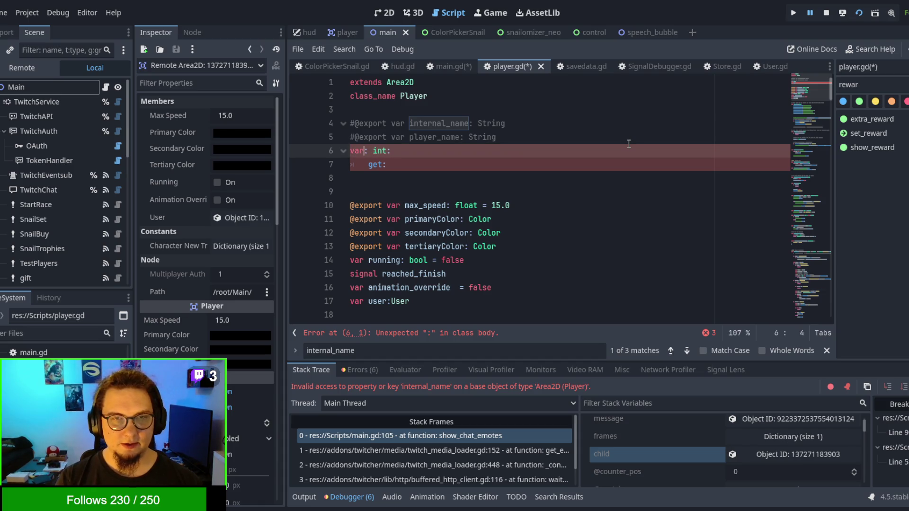
key(BackSpace)
text(internal_na)
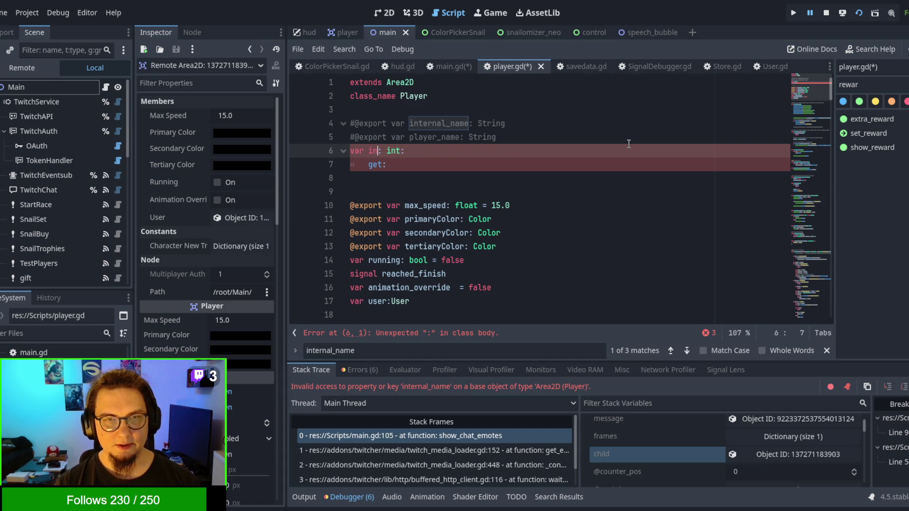
text(me)
key(Escape)
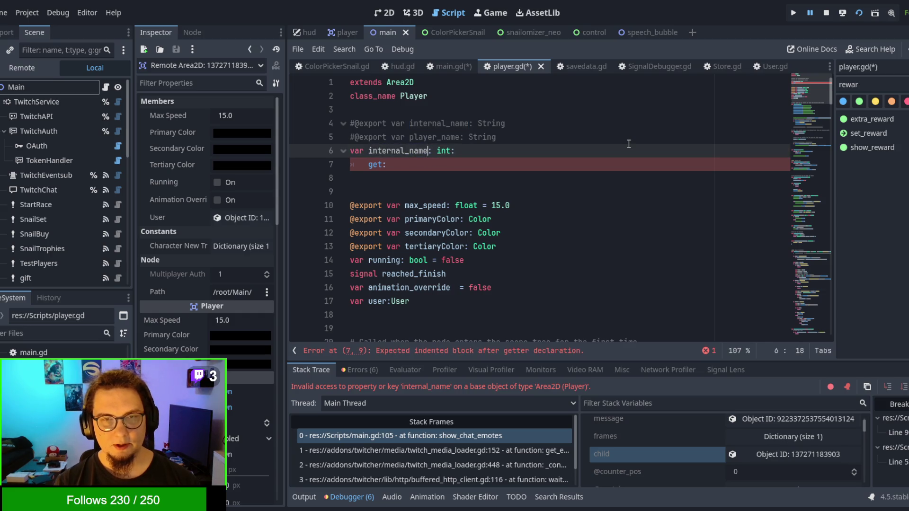
key(Down)
Write the getter 'return user.internal_name' and setter 'set(name): user.internal.name = name'
key(Return)
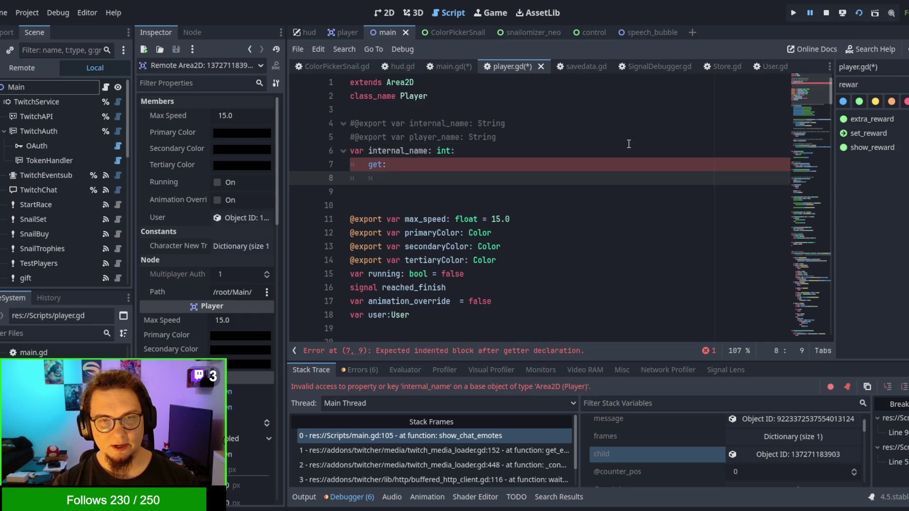
text(user.in)
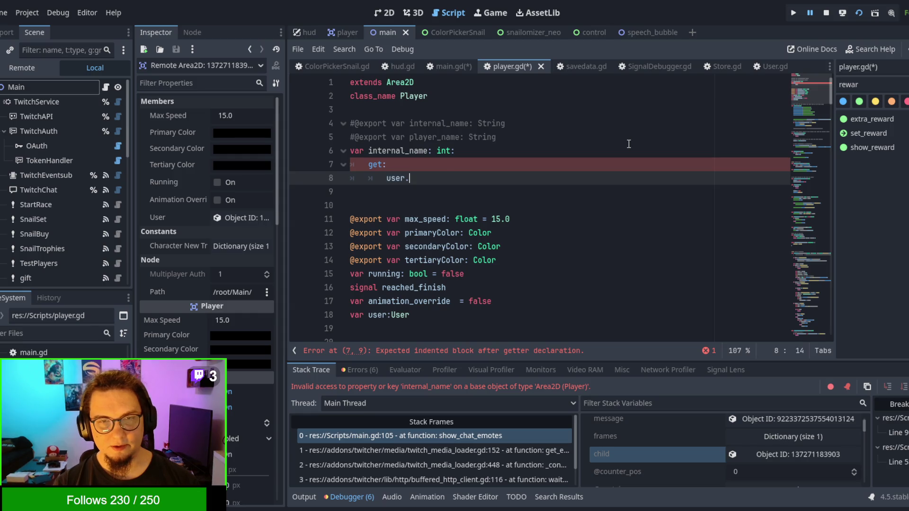
key(Return)
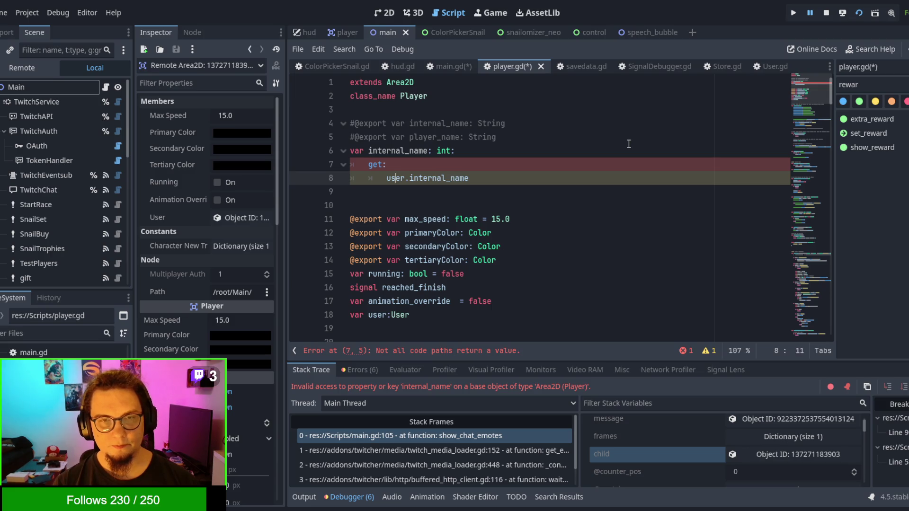
key(Home)
text(return)
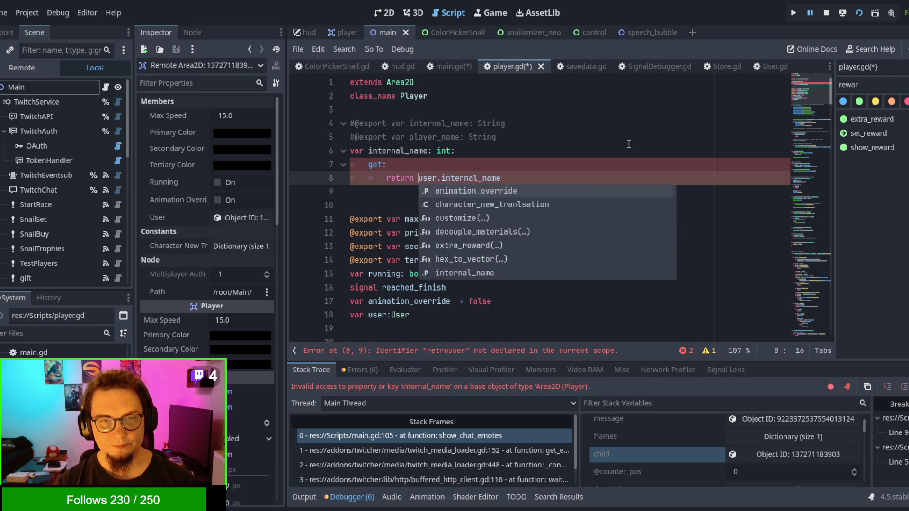
key(Return)
text(set()
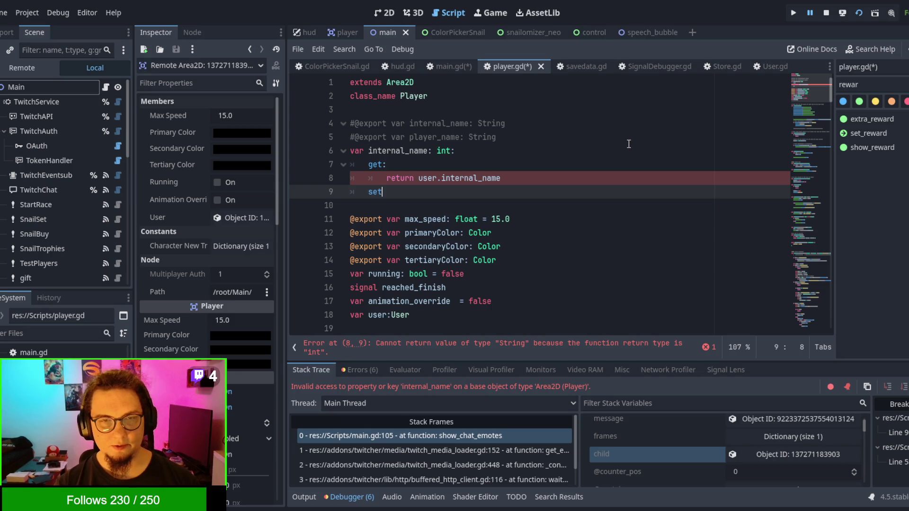
text(nam)
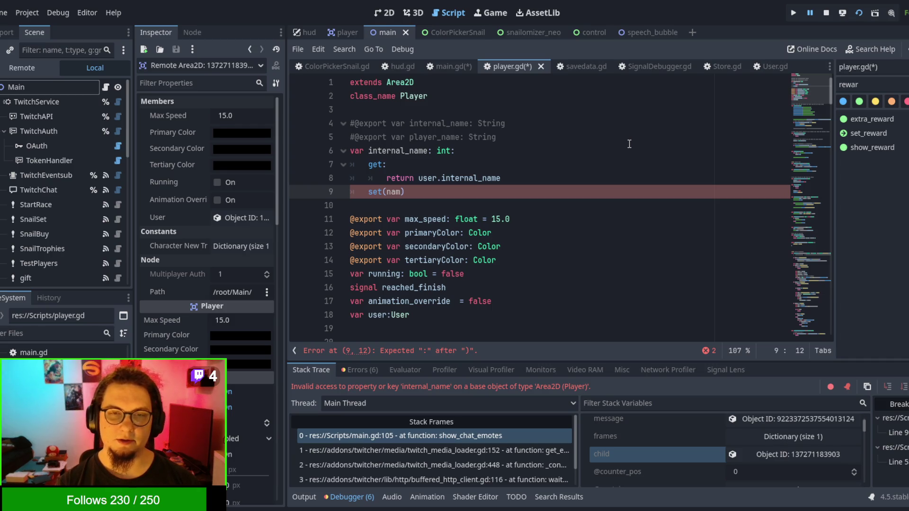
text(e):)
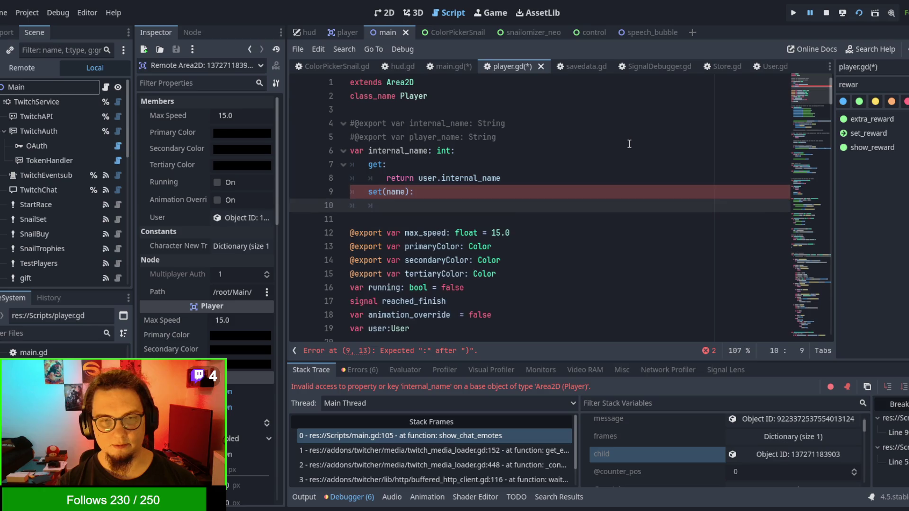
key(Return)
text(user.internal)
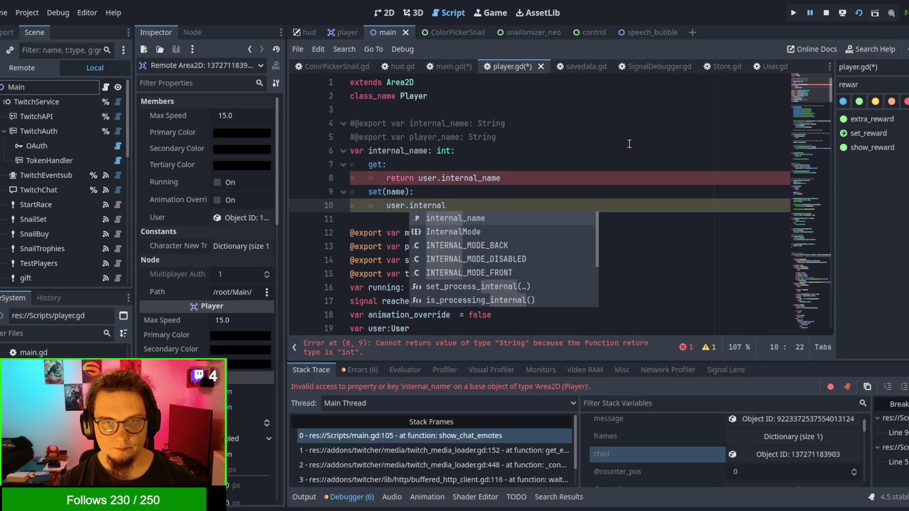
text(.name = n)
key(BackSpace)
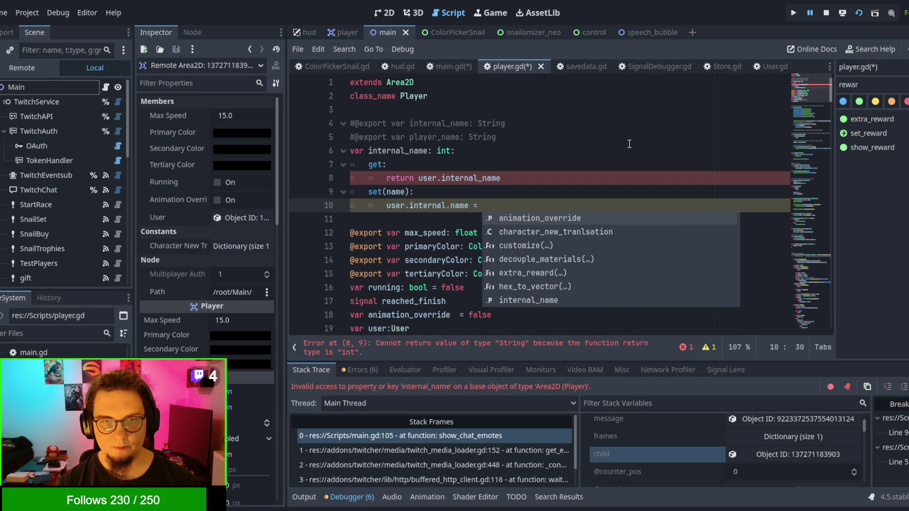
text(name)
key(Return)
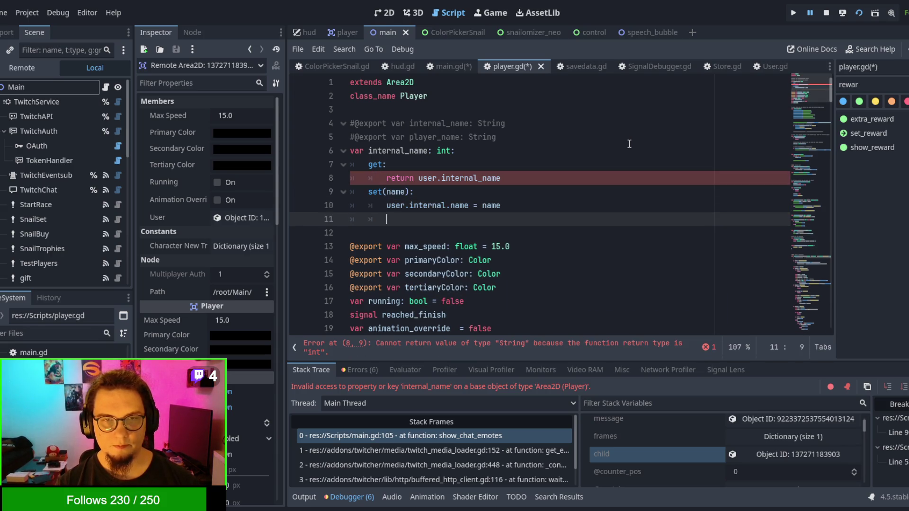
key(BackSpace)
key(BackSpace)
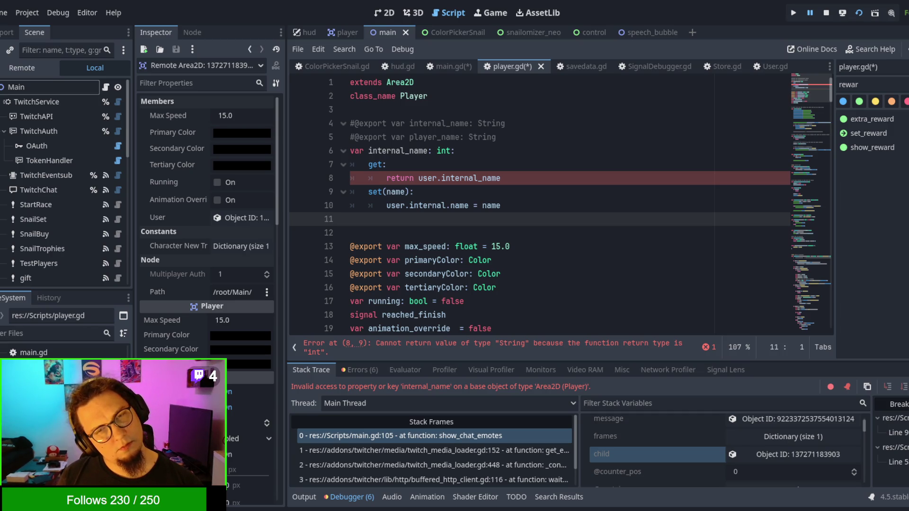
Change internal_name's type from int to String
double_click(448, 151)
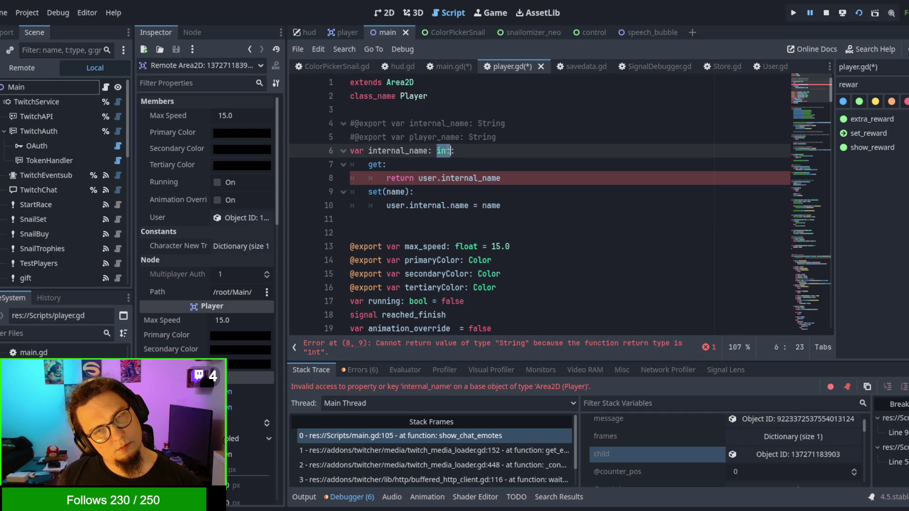
text(String)
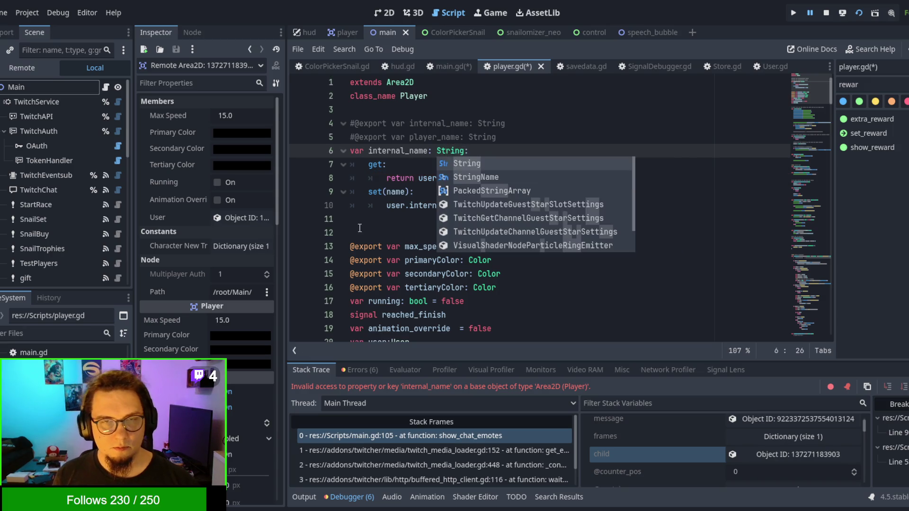
click(518, 206)
Duplicate the internal_name property block below itself, separated by a blank line
drag(518, 205, 548, 142)
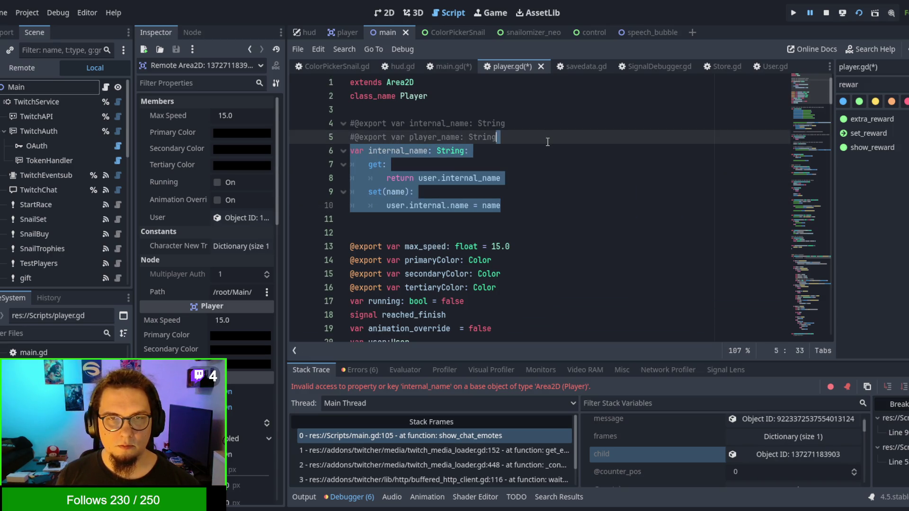
key(ctrl+shift+d)
click(558, 203)
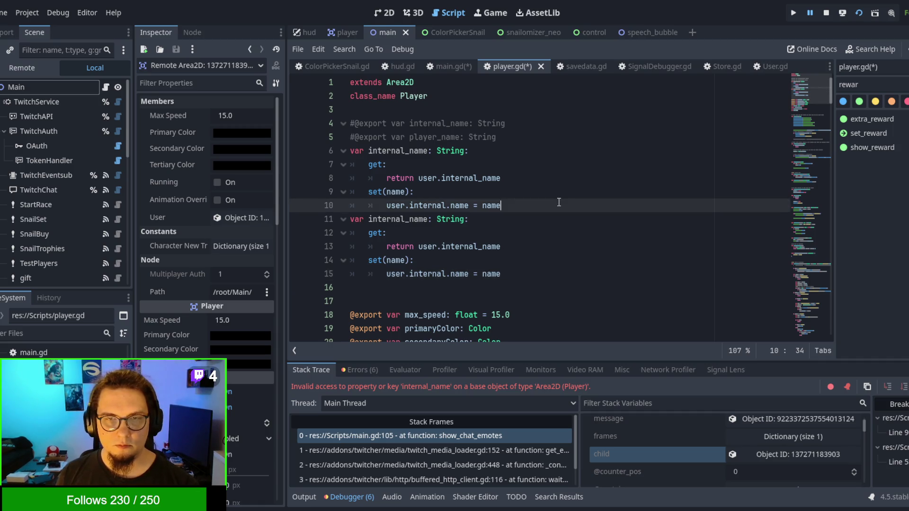
key(Return)
key(BackSpace)
key(BackSpace)
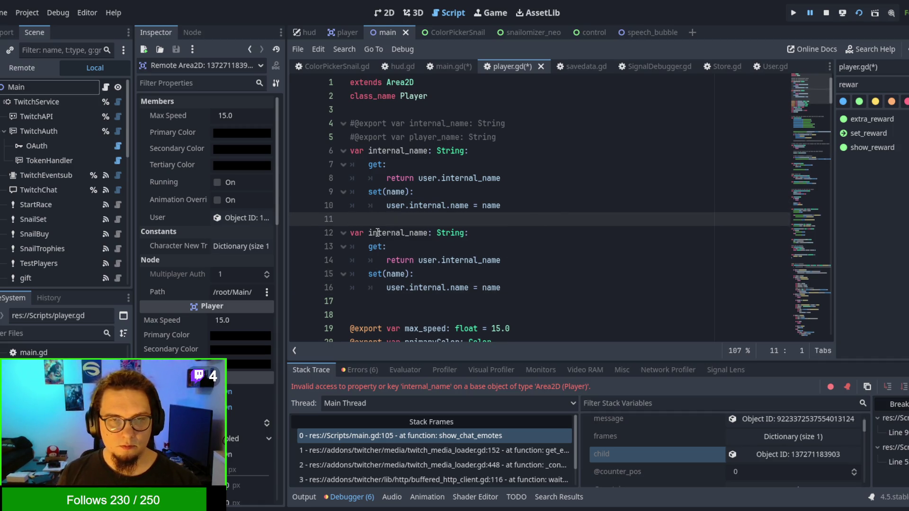
Rename the copy to player_name, with getter and setter using user.display_name
double_click(377, 232)
text(player)
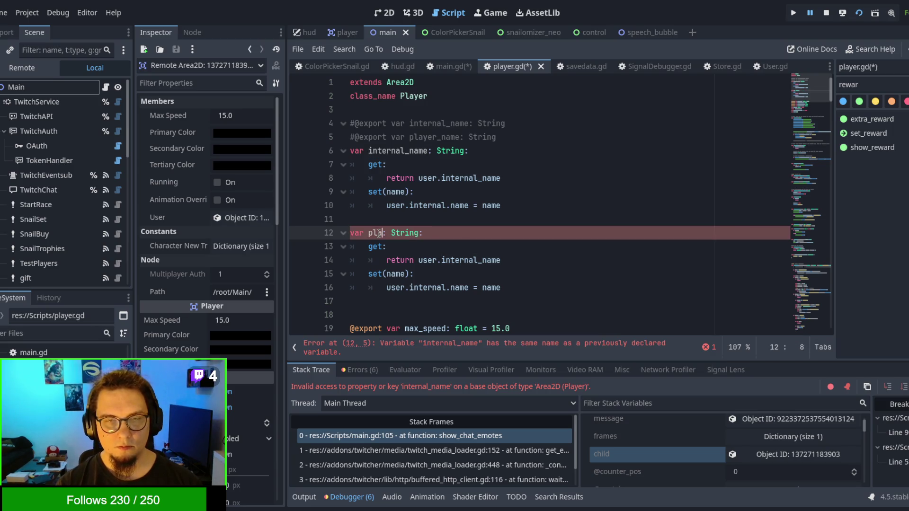
text(_name)
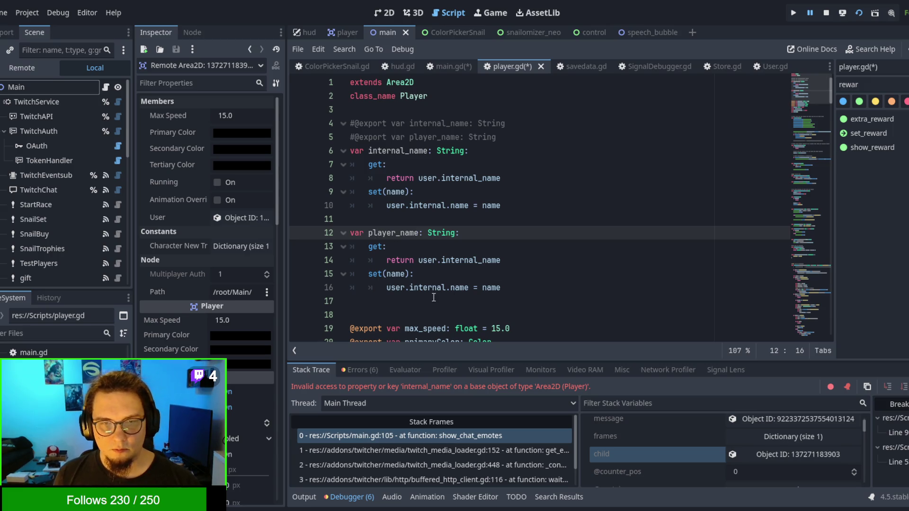
double_click(467, 260)
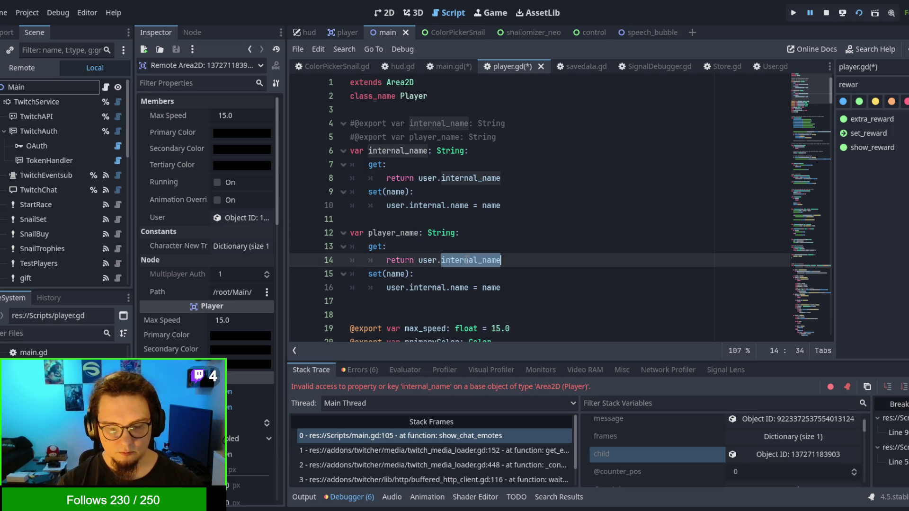
text(display_name)
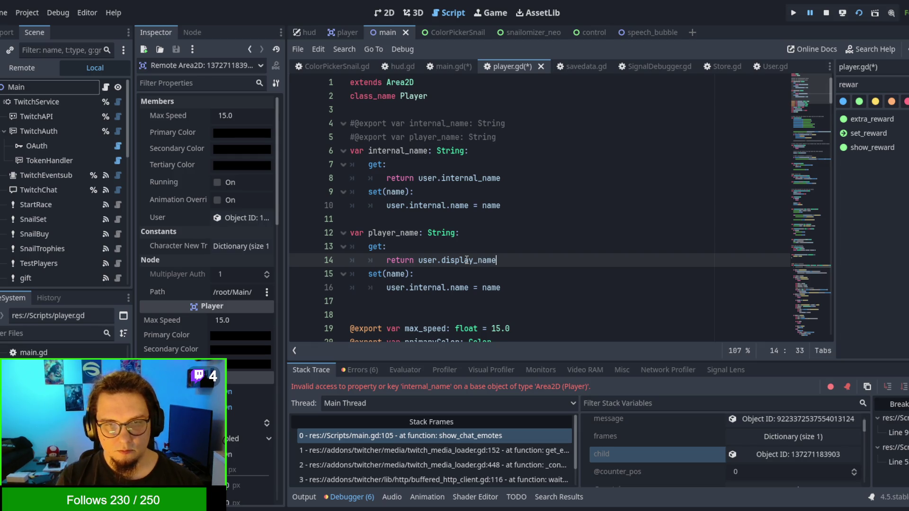
double_click(464, 260)
key(ctrl+c)
click(427, 287)
double_click(427, 288)
key(ctrl+v)
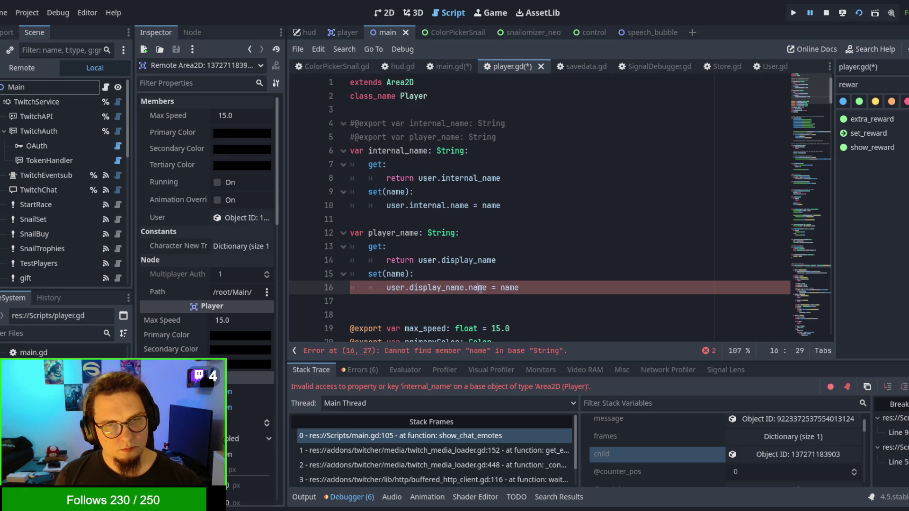
drag(487, 288, 467, 287)
key(BackSpace)
click(583, 259)
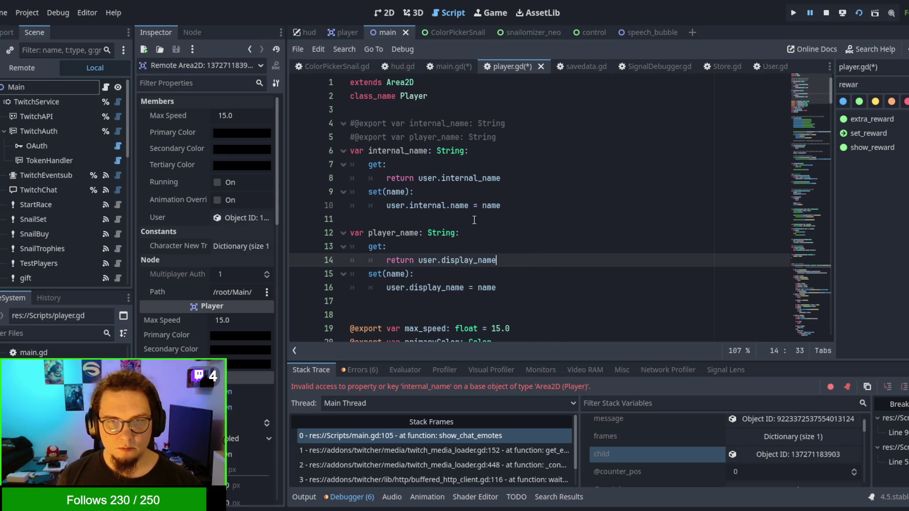
Fix the internal_name setter on line 10 to assign user.internal_name
click(453, 208)
key(BackSpace)
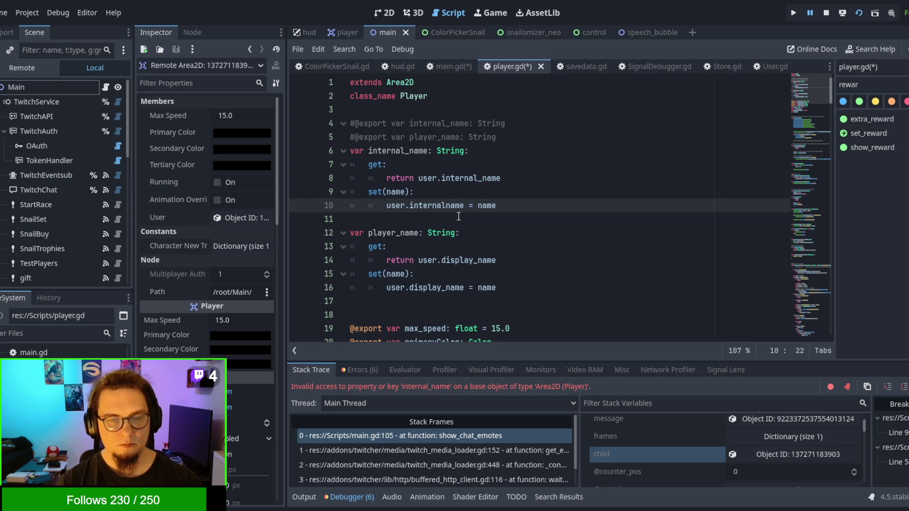
text(_)
key(BackSpace)
text(_)
key(Escape)
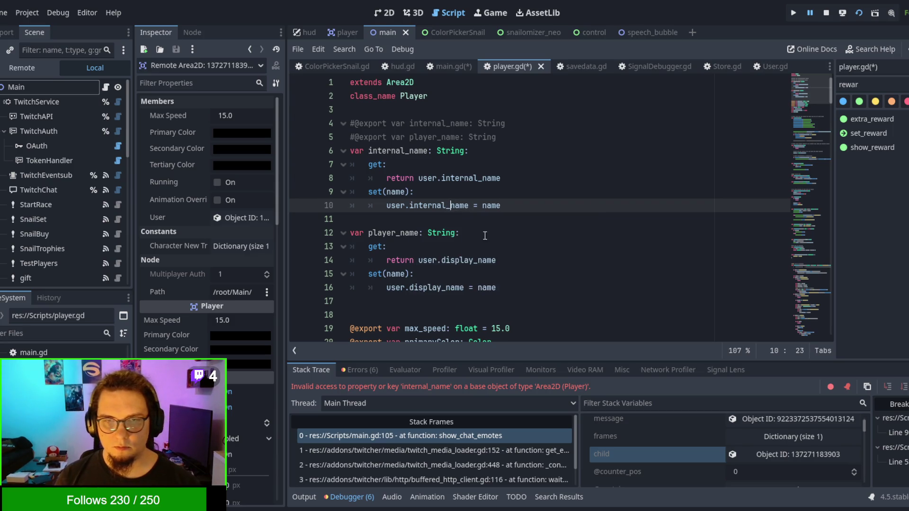
click(582, 188)
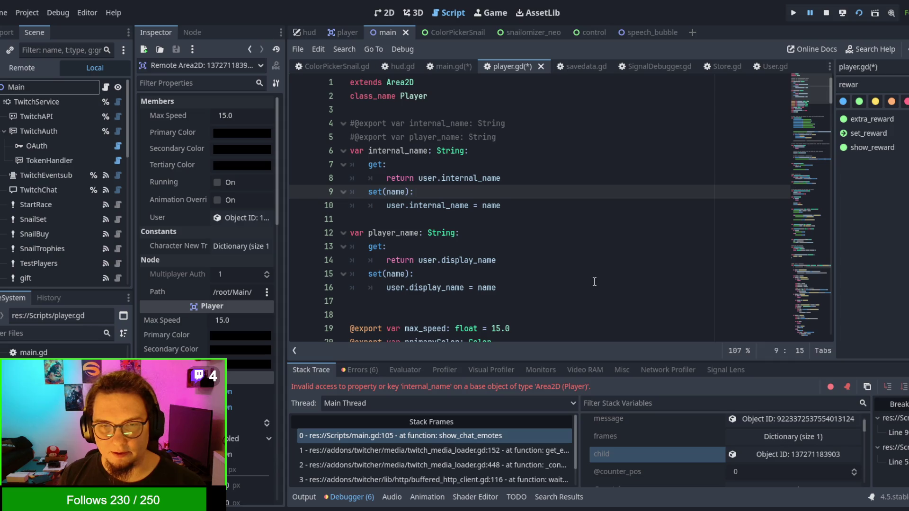
Move the 'var user:User' declaration to just below the player_name property
scroll(595, 282, down, 2)
scroll(593, 280, down, 1)
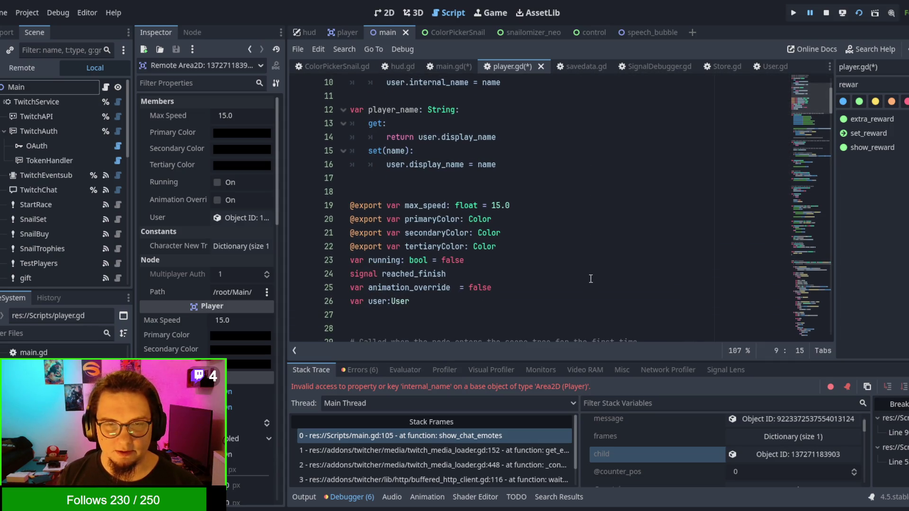
mouse_move(574, 298)
mouse_down()
mouse_move(611, 268)
mouse_move(614, 287)
mouse_up()
key(ctrl+x)
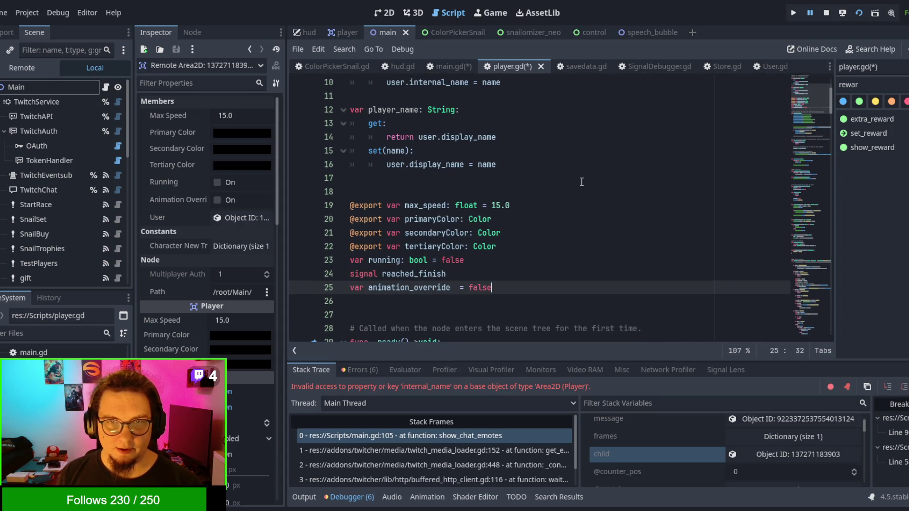
click(579, 178)
click(576, 169)
key(ctrl+v)
click(576, 169)
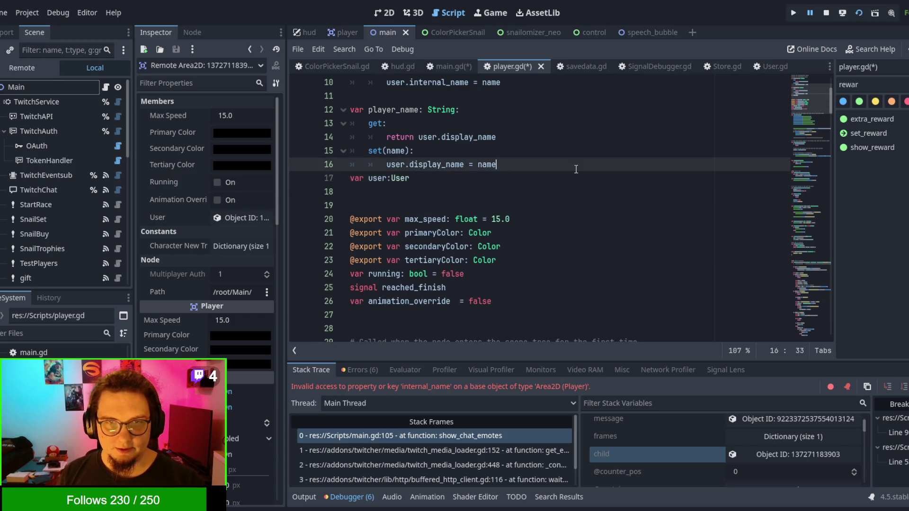
key(Return)
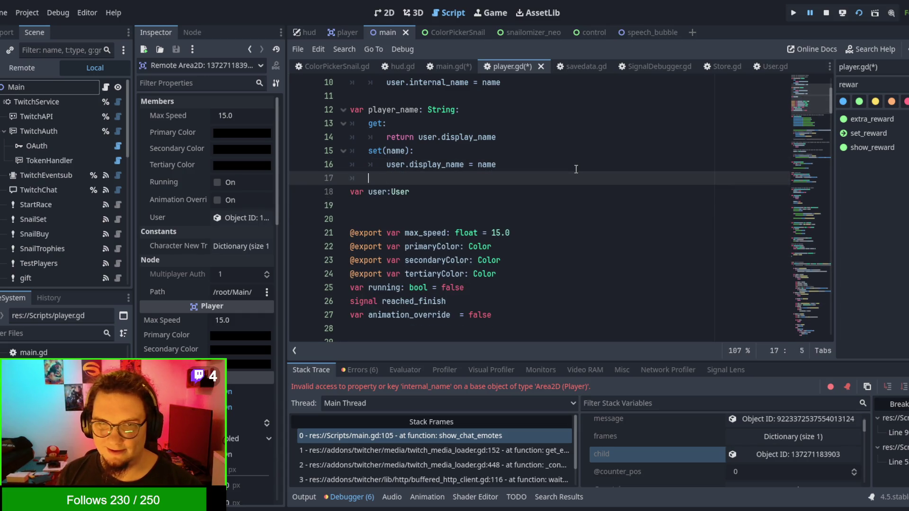
key(Return)
key(Return)
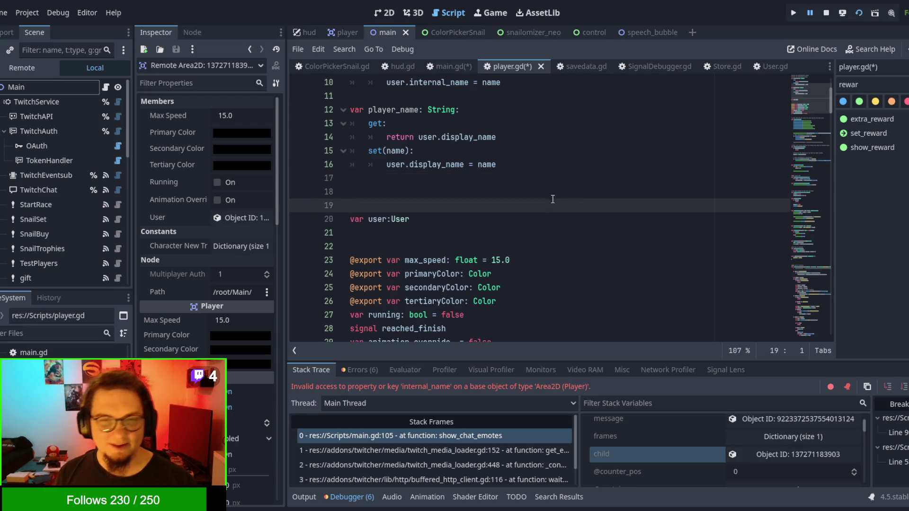
scroll(553, 200, down, 1)
click(538, 211)
key(BackSpace)
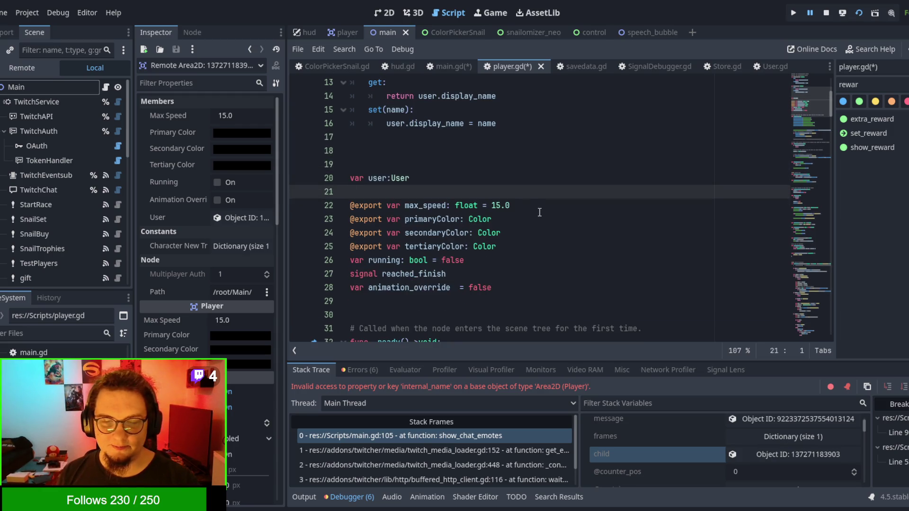
scroll(539, 212, down, 20)
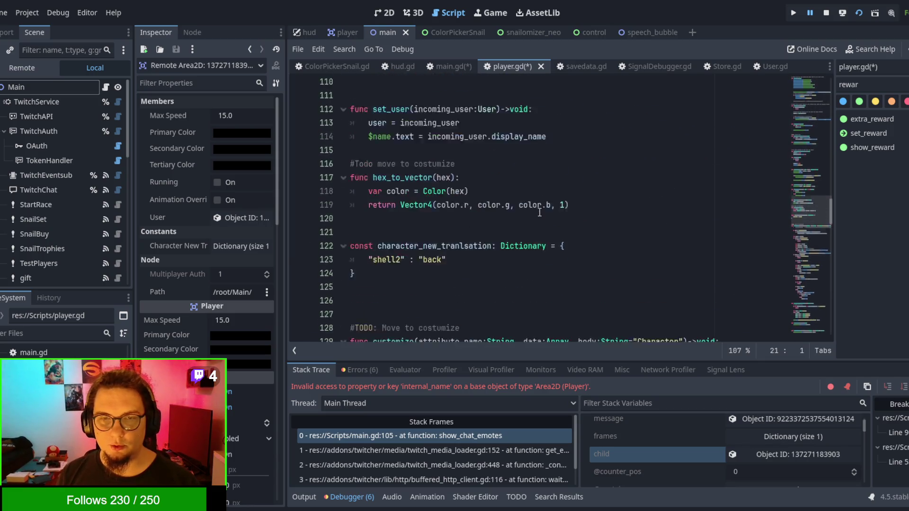
scroll(539, 212, down, 20)
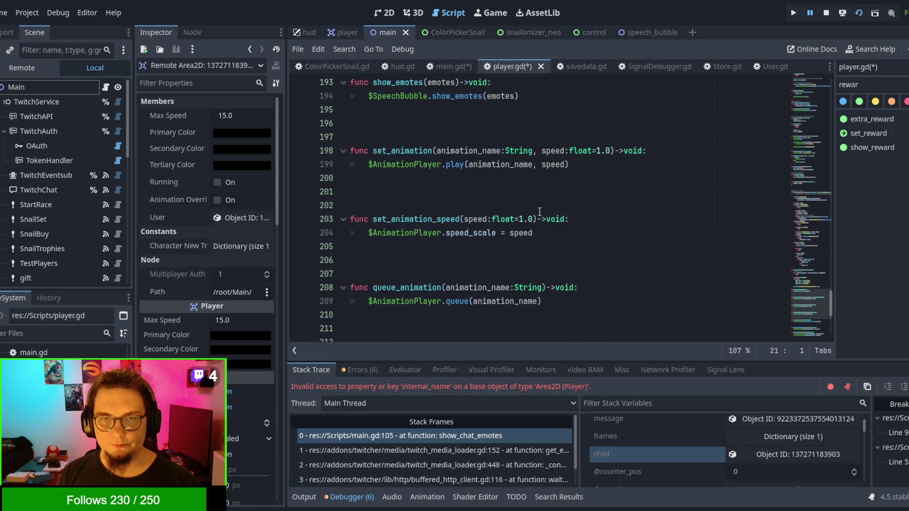
Search player.gd for internal_name and drop both 'user.' prefixes on line 182
click(556, 208)
key(ctrl+f)
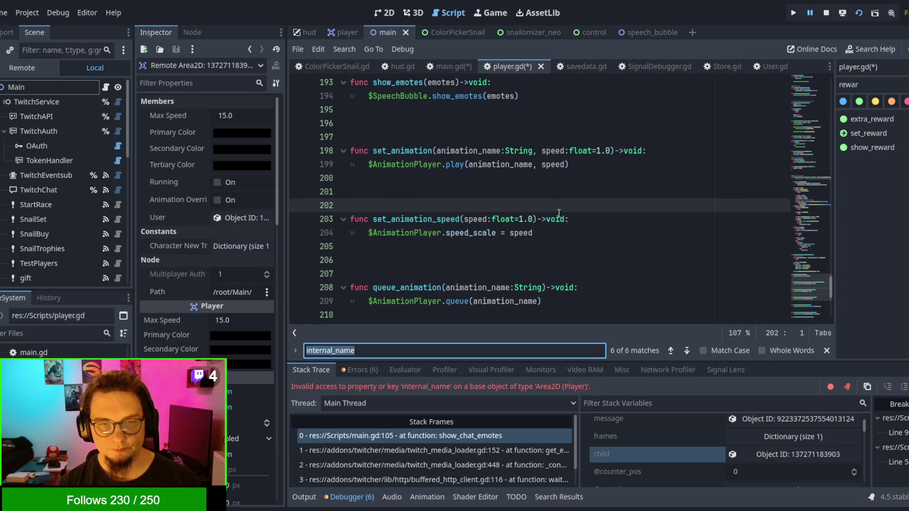
key(Return)
key(Return)
key(Return)
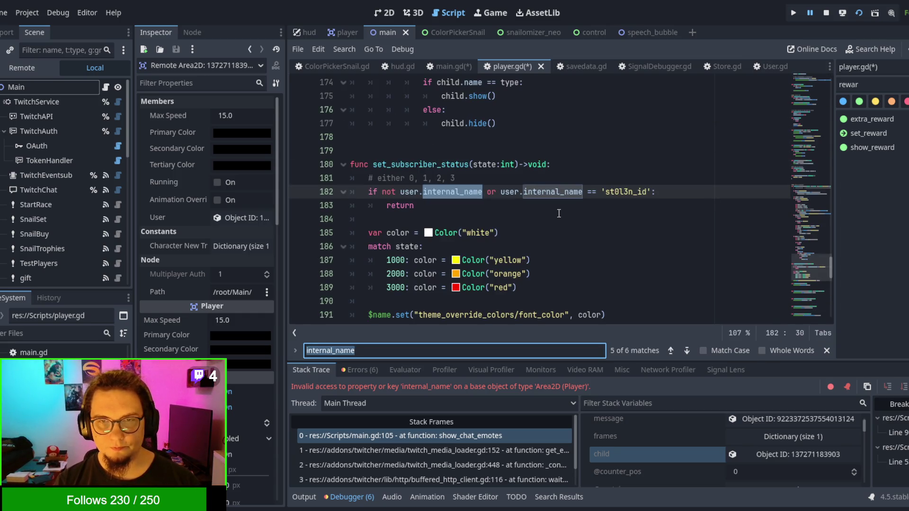
click(424, 195)
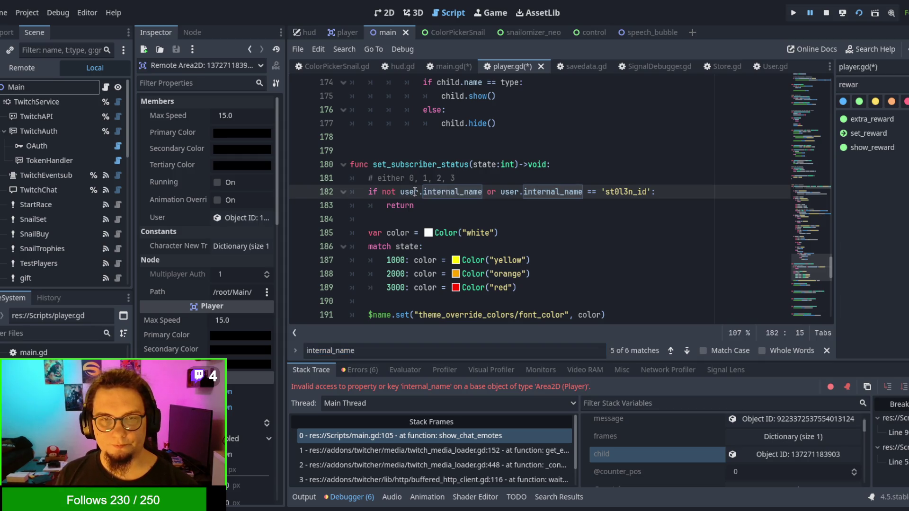
key(BackSpace)
key(BackSpace)
key(BackSpace)
double_click(486, 192)
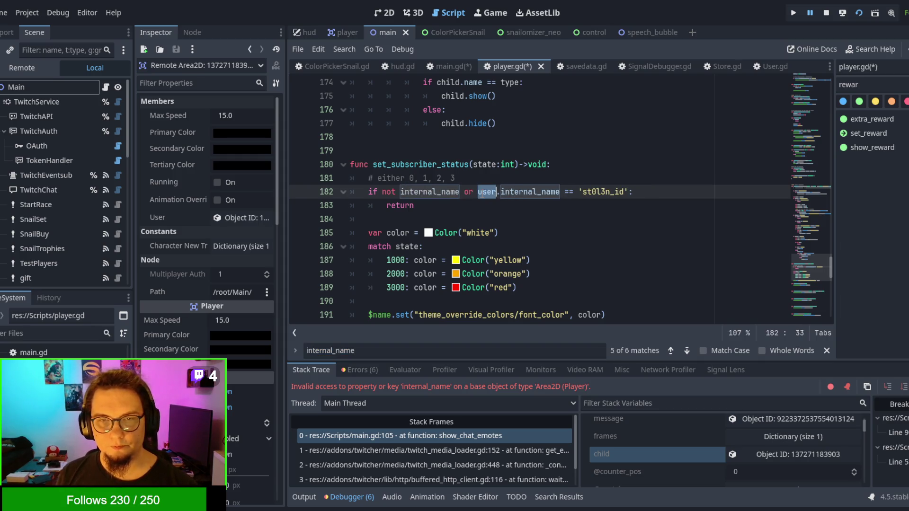
key(Delete)
key(Delete)
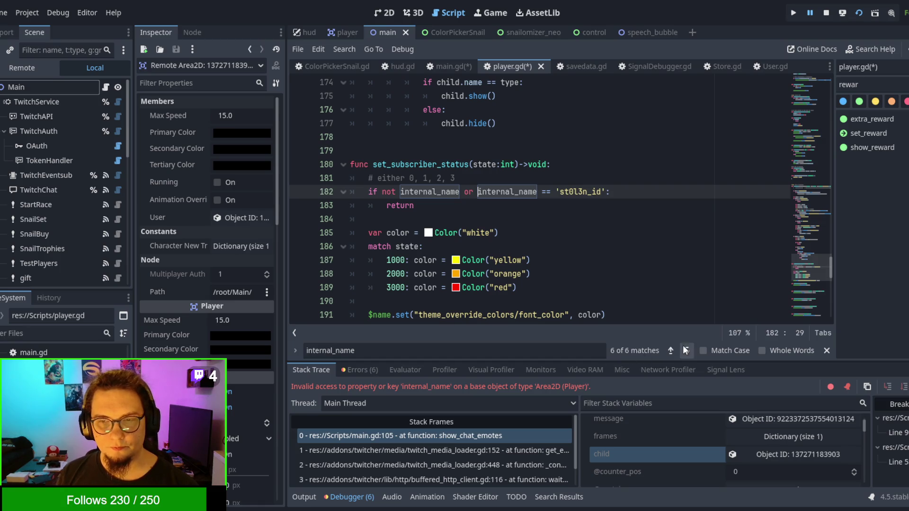
Check the internal_name getter match, undoing an accidental edit there
click(687, 351)
click(687, 351)
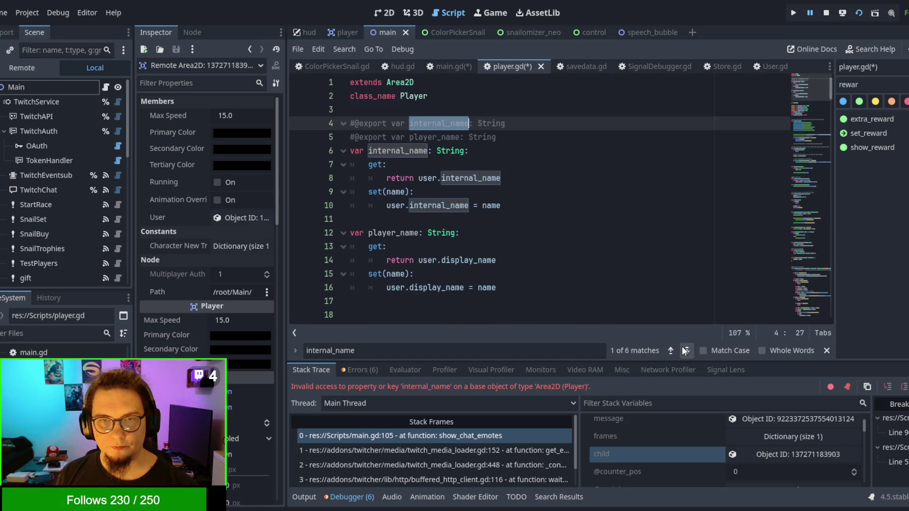
double_click(428, 179)
key(Delete)
key(Delete)
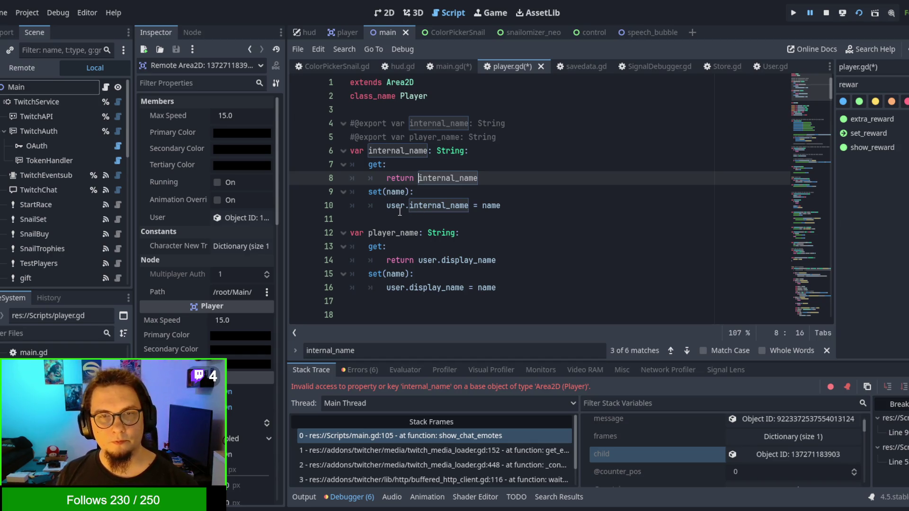
key(ctrl+z)
click(541, 232)
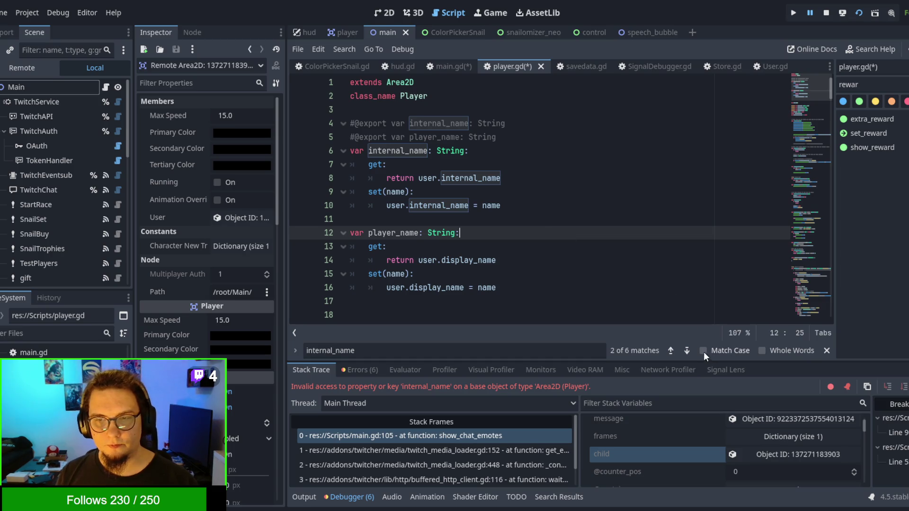
Cycle through the remaining internal_name matches, then save the scripts
click(687, 351)
click(688, 351)
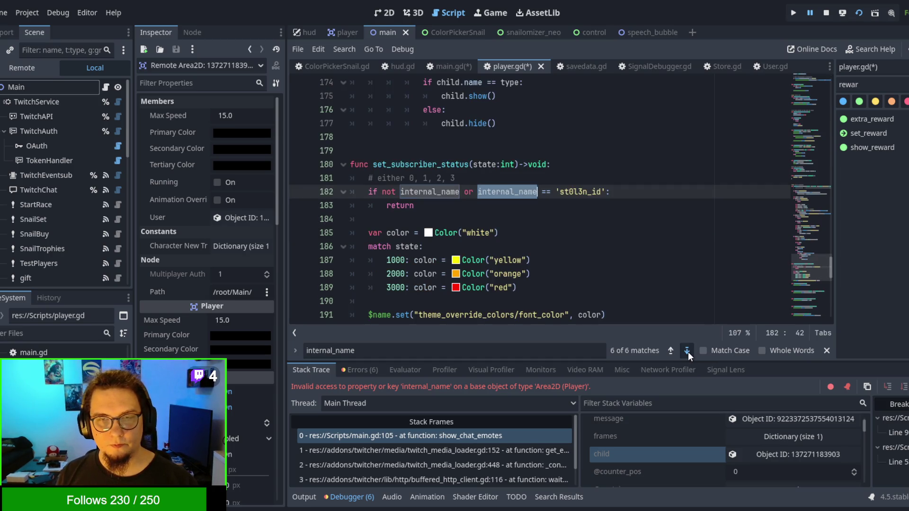
click(687, 351)
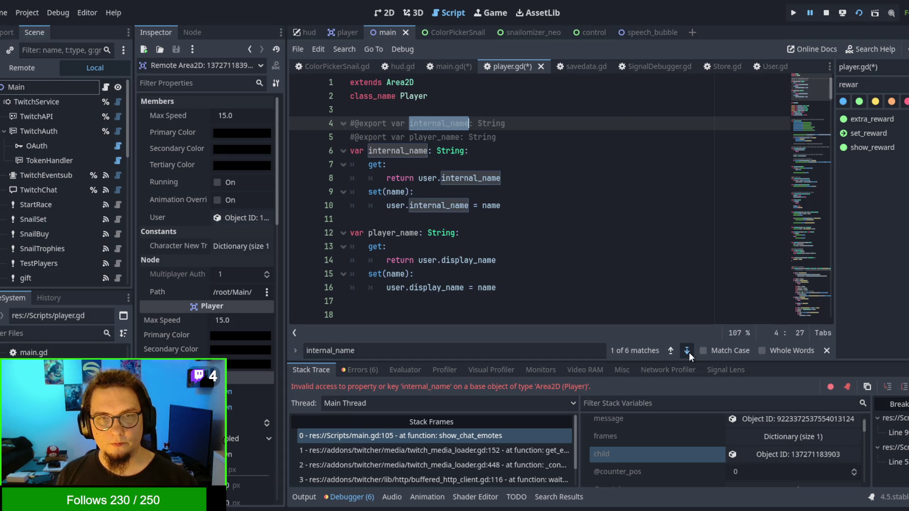
click(688, 351)
click(688, 351)
click(688, 351)
click(687, 351)
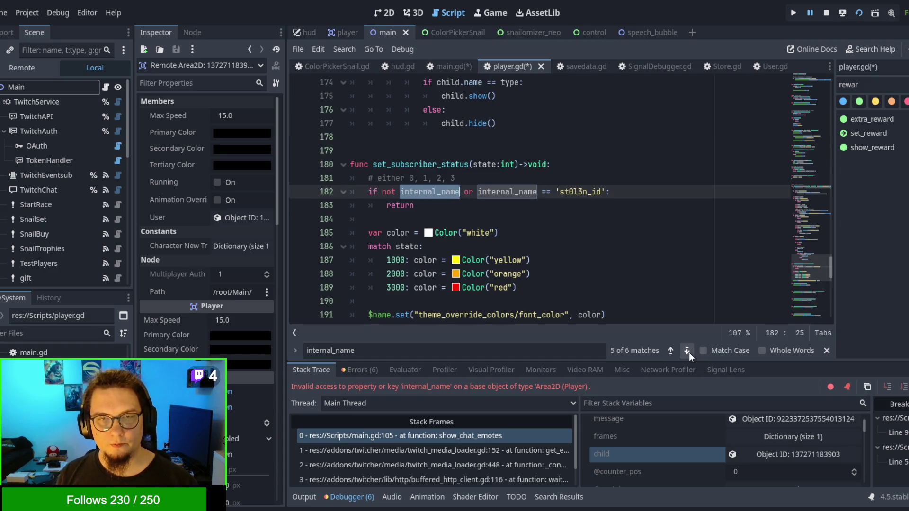
click(641, 237)
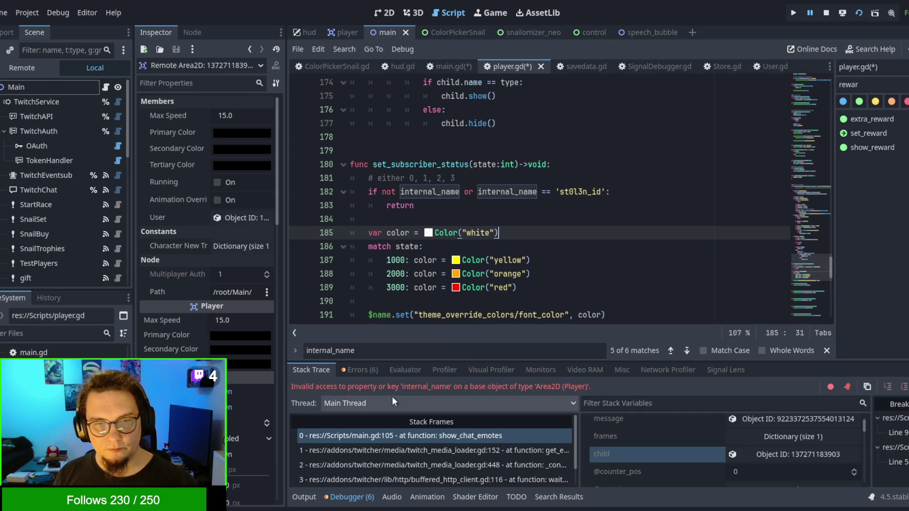
key(ctrl+s)
In main.gd, make line 222 use player.internal_name directly
click(442, 66)
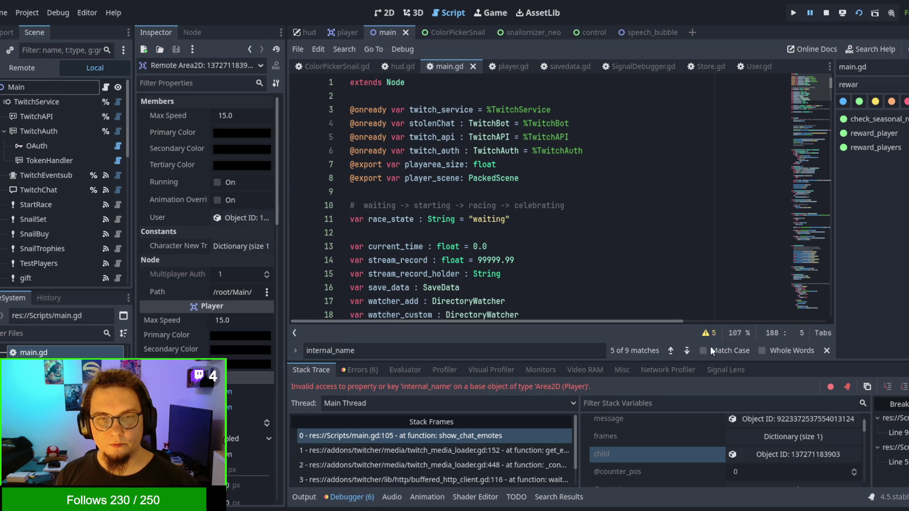
click(690, 354)
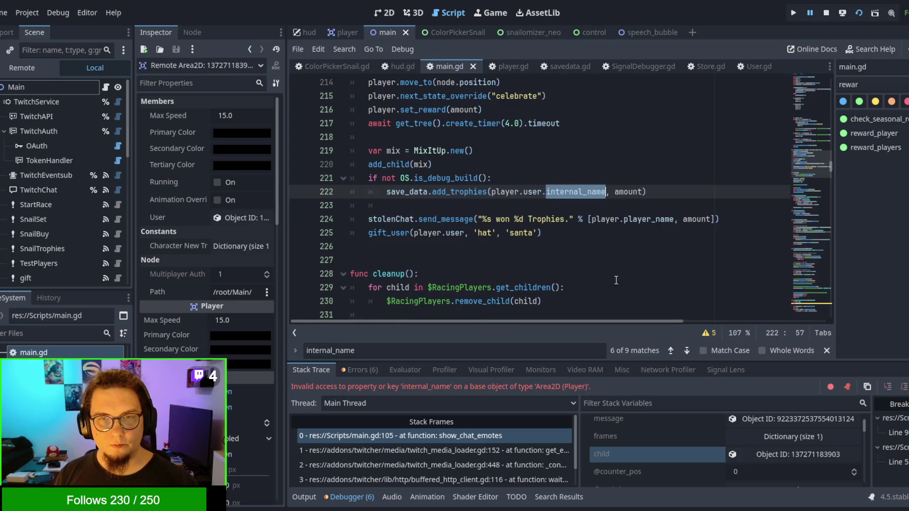
double_click(538, 195)
key(BackSpace)
key(BackSpace)
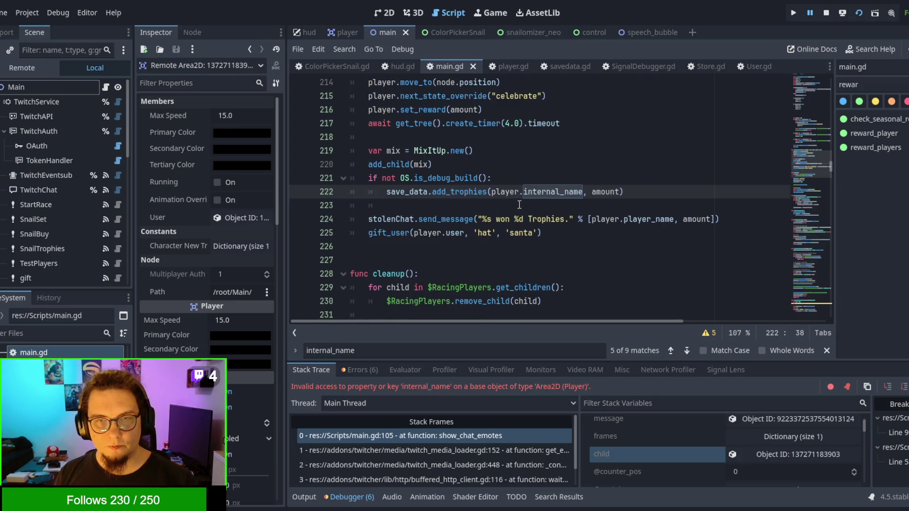
double_click(502, 192)
Search for 'player.user' and change line 284 to waiting_player.player_name
key(ctrl+f)
text(pla)
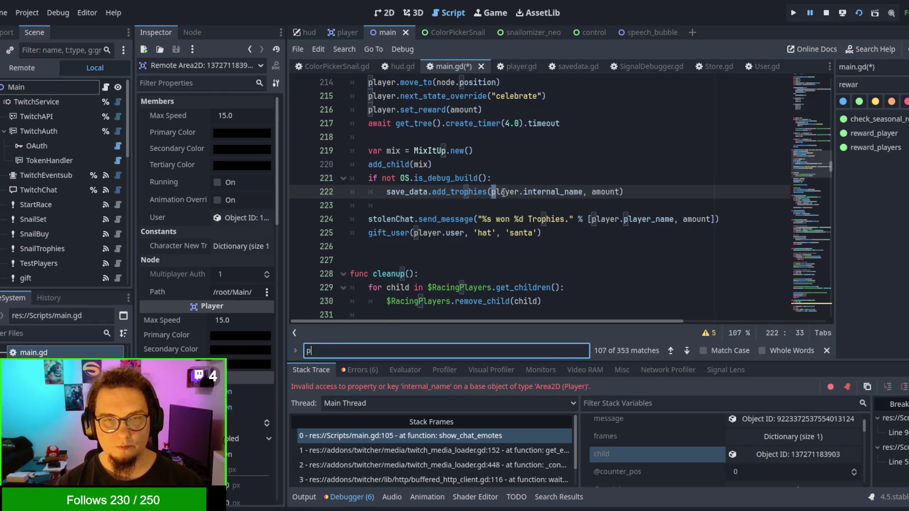
text(yer.user)
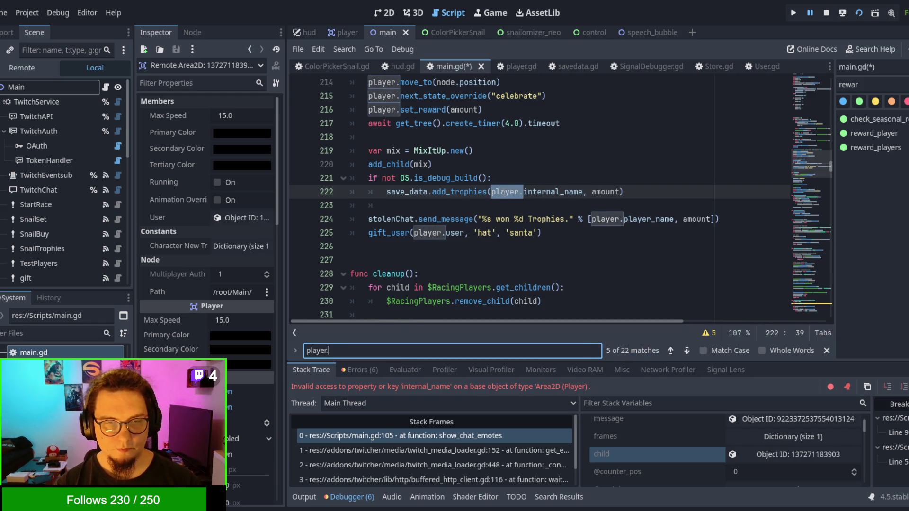
key(Return)
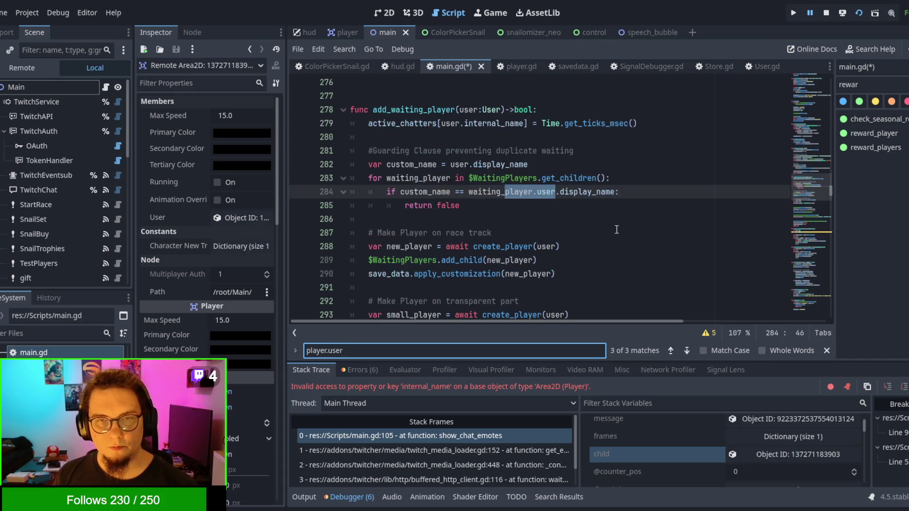
click(589, 192)
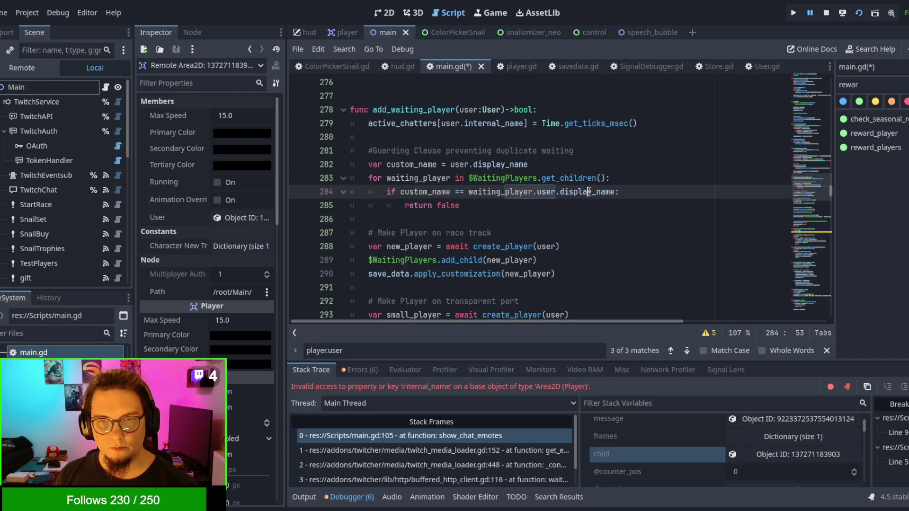
double_click(547, 192)
key(BackSpace)
key(BackSpace)
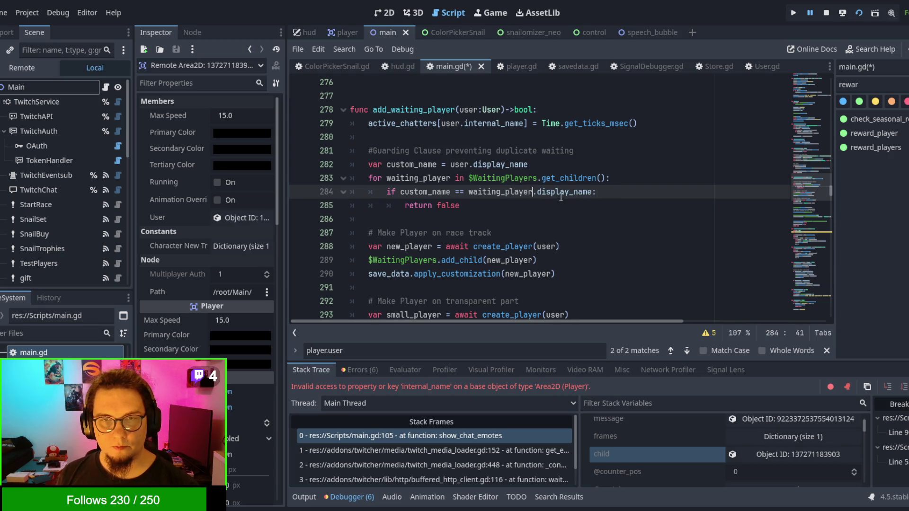
double_click(559, 194)
text(player)
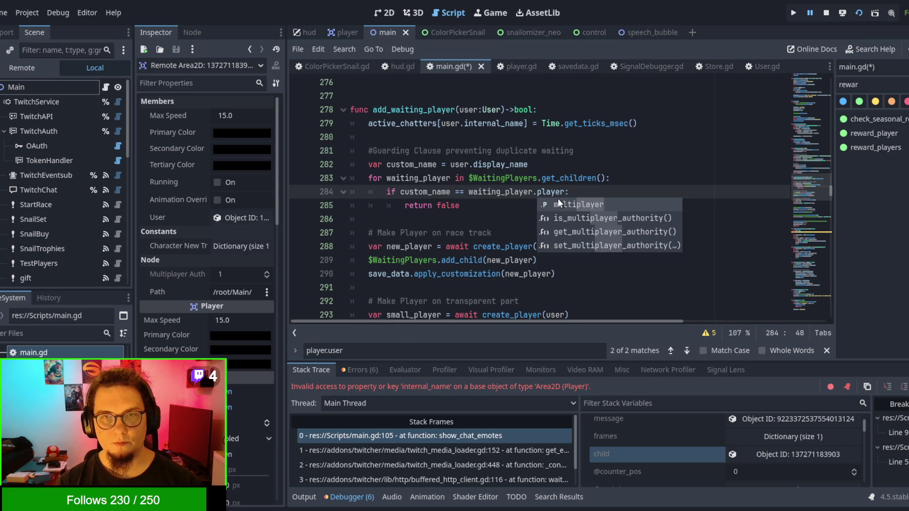
text(_nae)
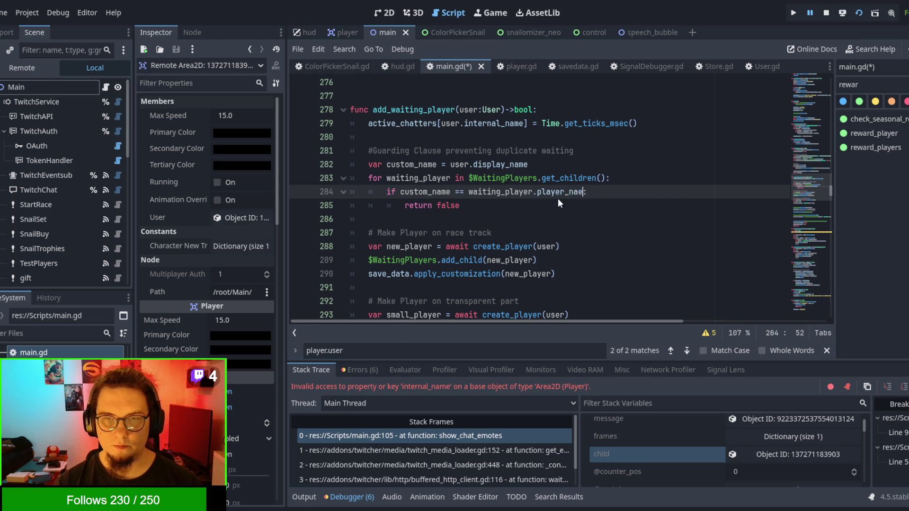
key(Escape)
key(BackSpace)
text(me)
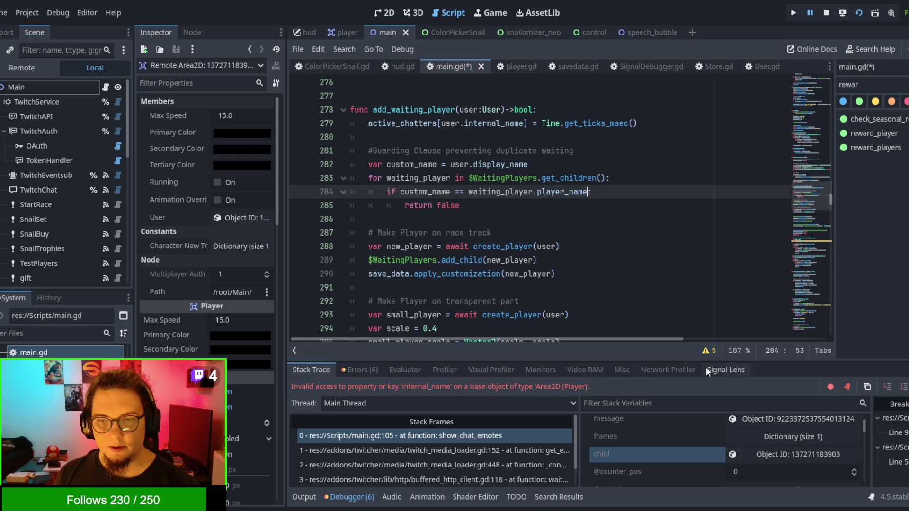
Remove both '.user' steps on line 173, including winstreak.player.internal_name
key(ctrl+f)
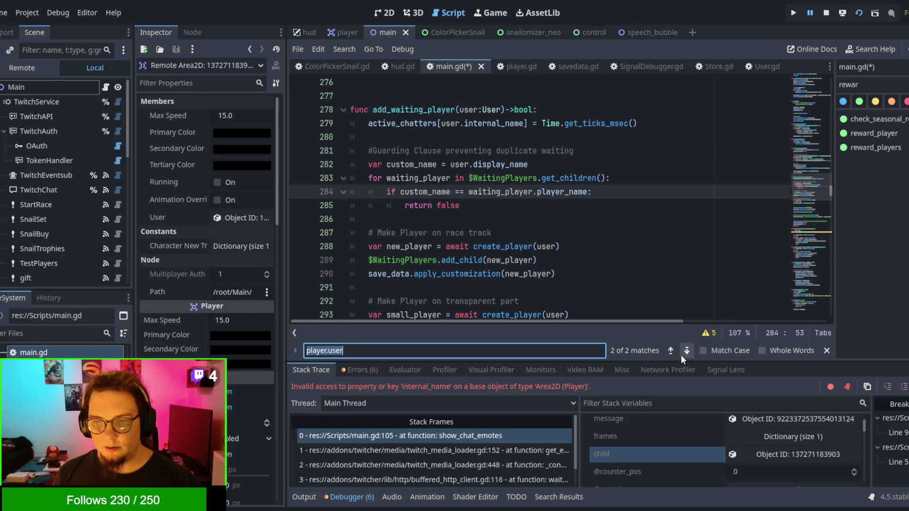
click(687, 355)
click(687, 354)
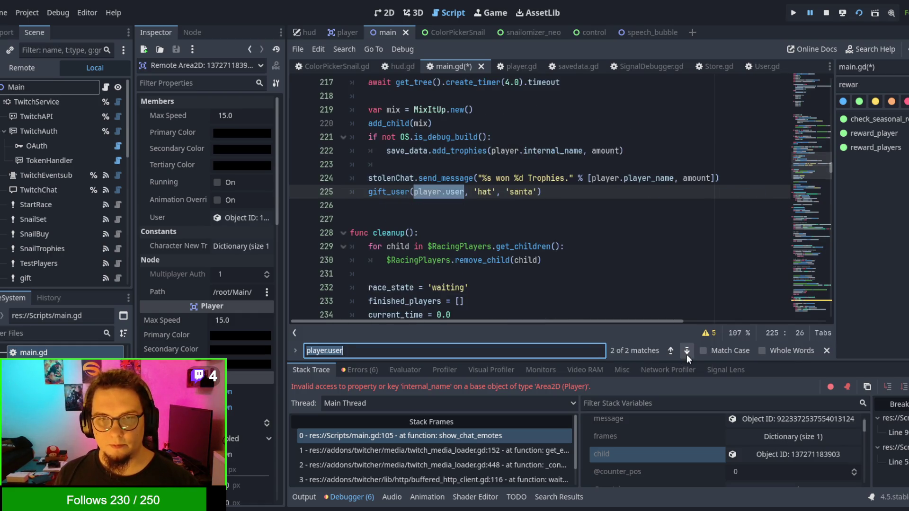
click(671, 351)
double_click(487, 192)
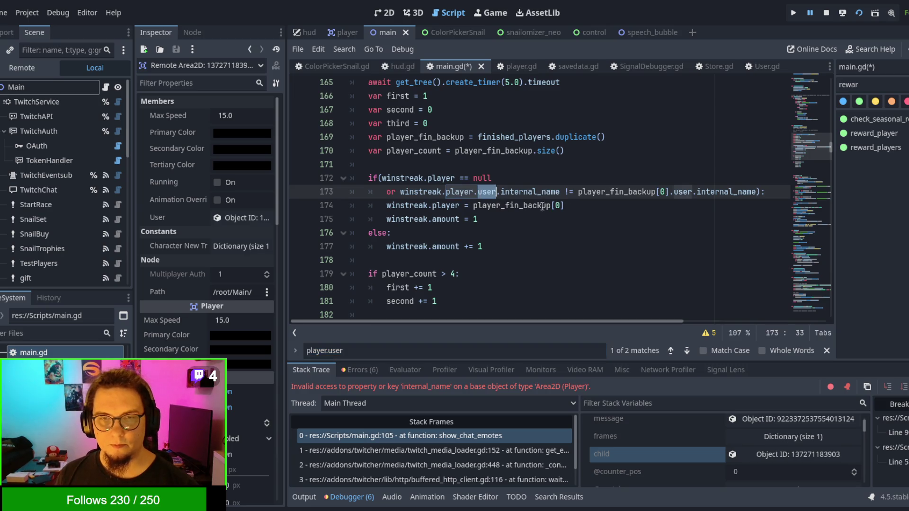
key(BackSpace)
key(BackSpace)
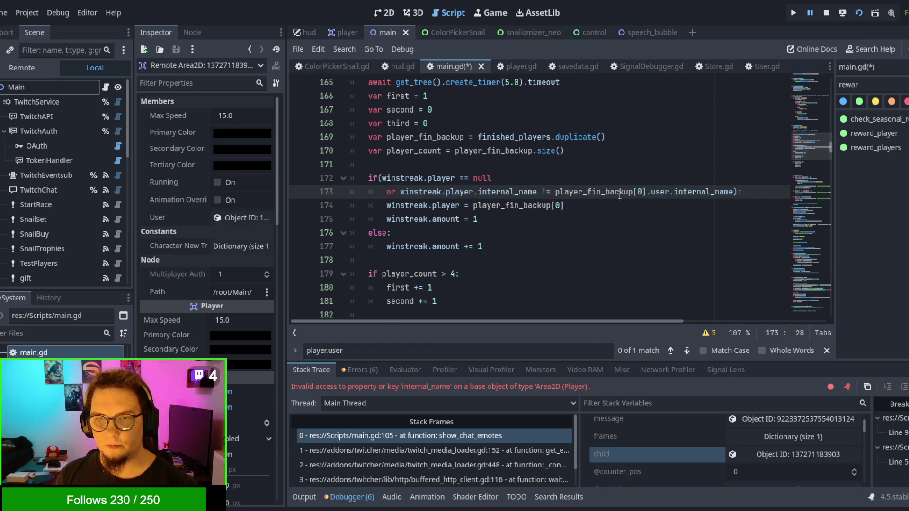
double_click(660, 192)
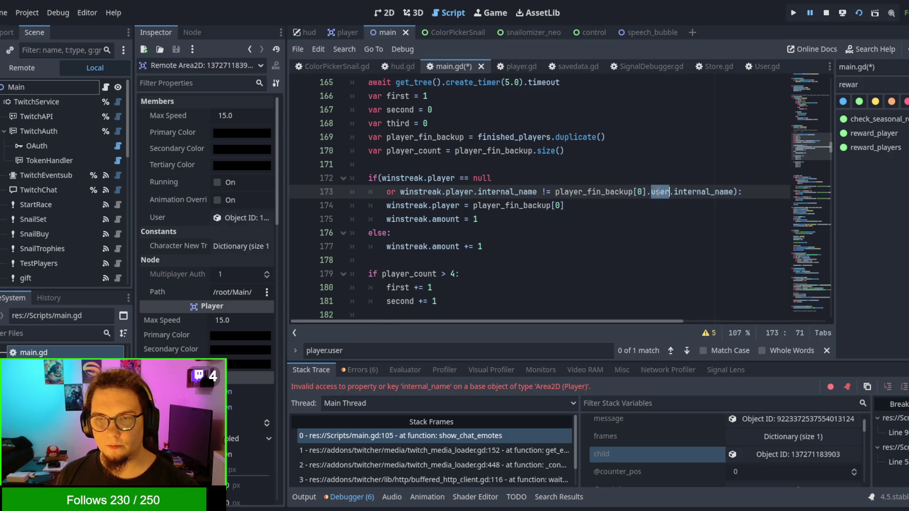
key(BackSpace)
key(BackSpace)
click(687, 351)
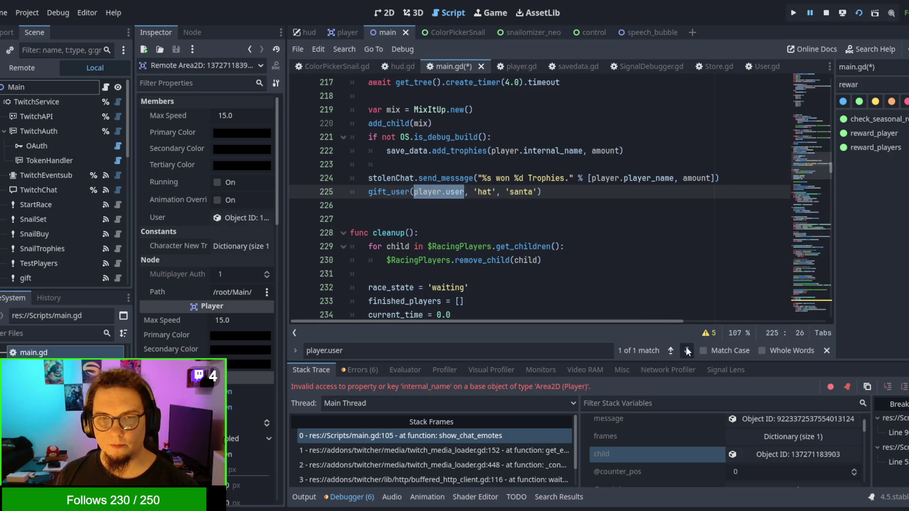
click(638, 233)
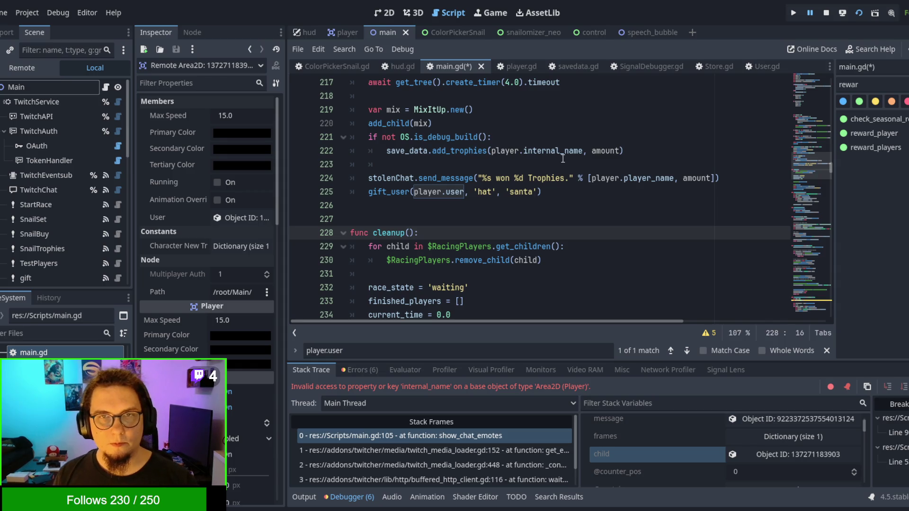
Save main.gd, open savedata.gd and search it for 'var user:User'
key(ctrl+s)
click(578, 65)
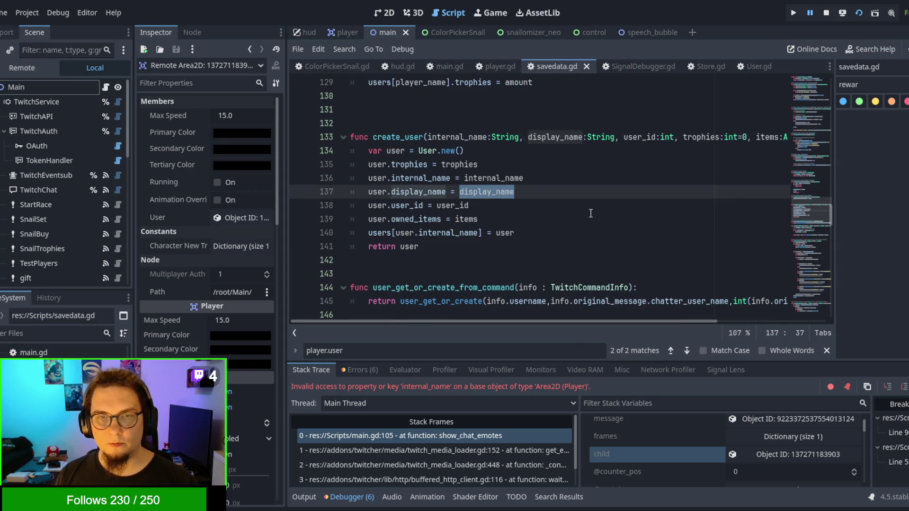
key(ctrl+f)
text(var user:User)
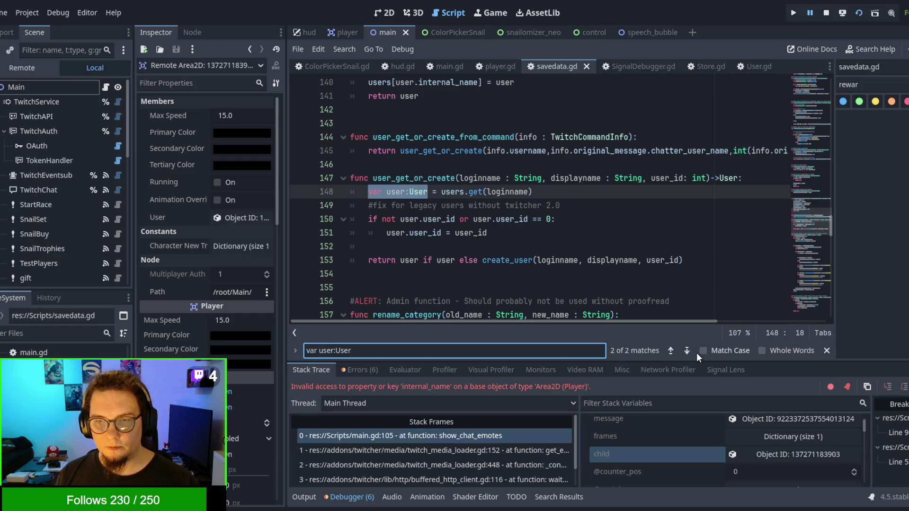
key(Escape)
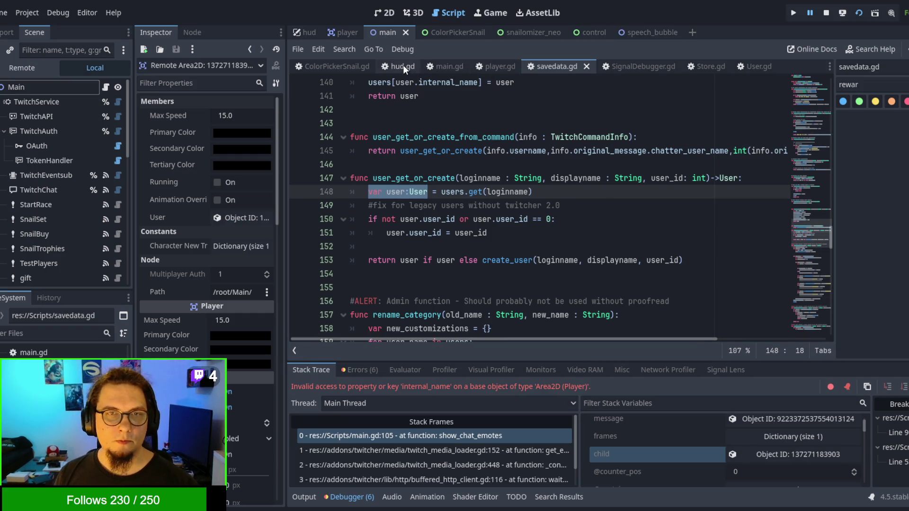